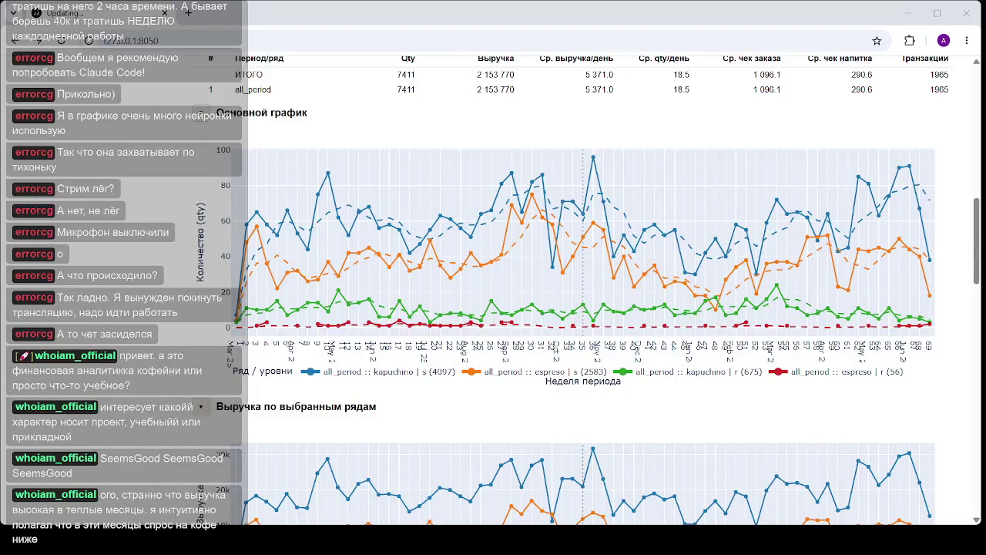
- Reload the dashboard at 127.0.0.1:8050 and expand the June 2026 month card
{"action": "left_click", "coordinate": [205, 40]}
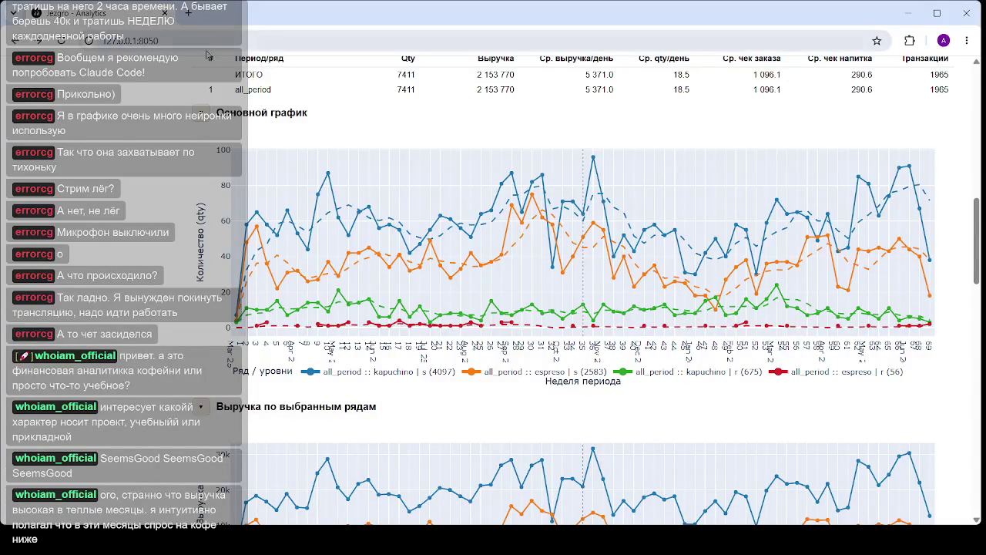
{"action": "key", "text": "Return"}
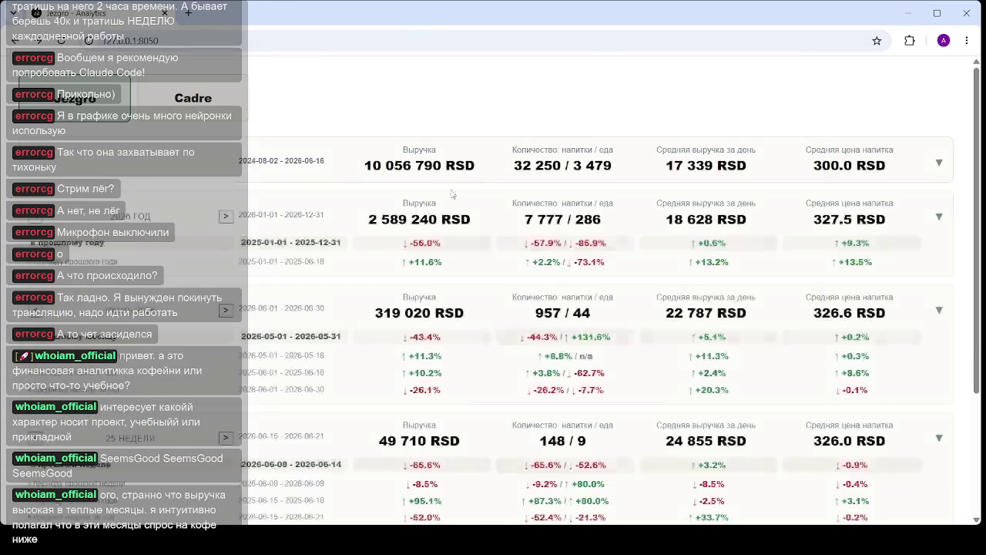
{"action": "left_click", "coordinate": [422, 318]}
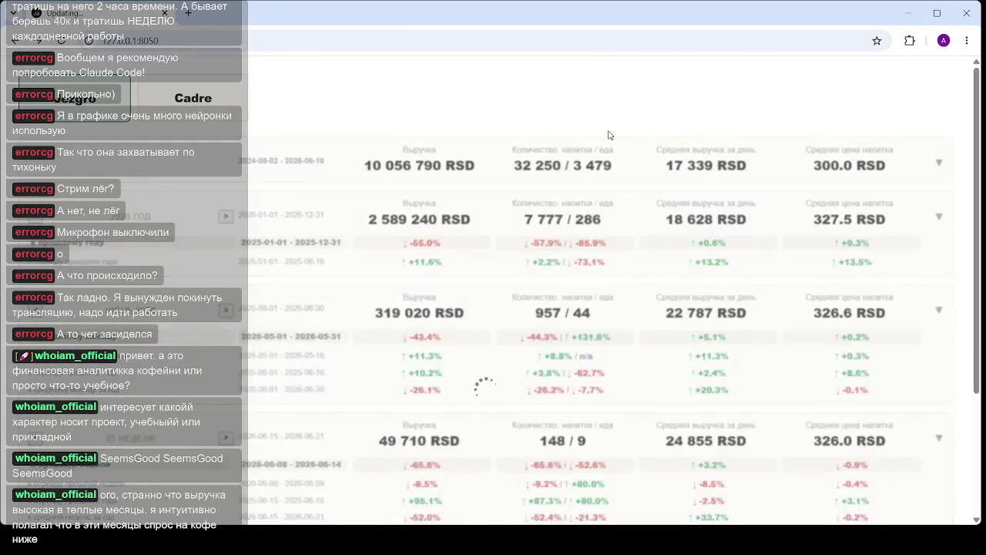
- Scroll through the June 2026 card's 2026 revenue waterfall and month-versus-average charts
{"action": "scroll", "coordinate": [611, 128], "scroll_direction": "down", "scroll_amount": 3}
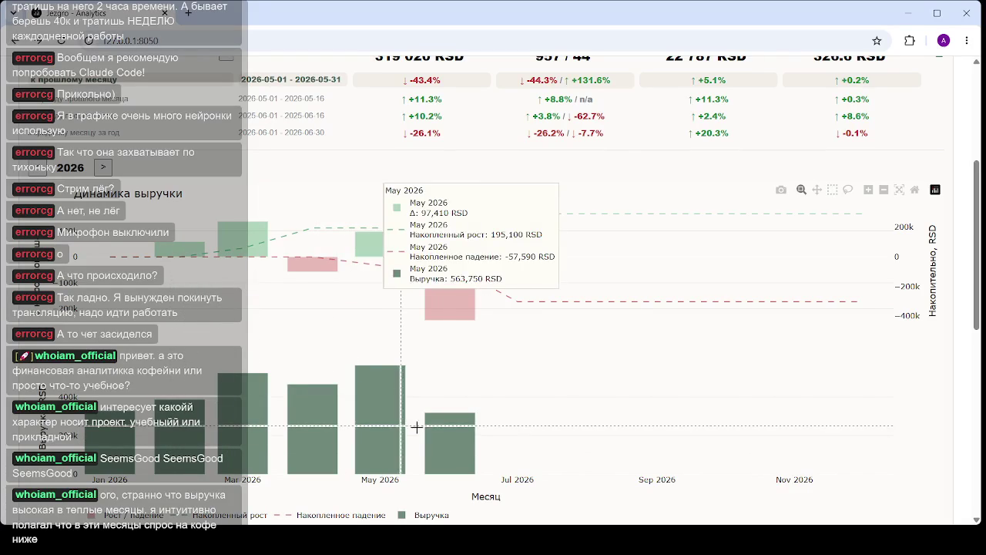
{"action": "mouse_move", "coordinate": [451, 439]}
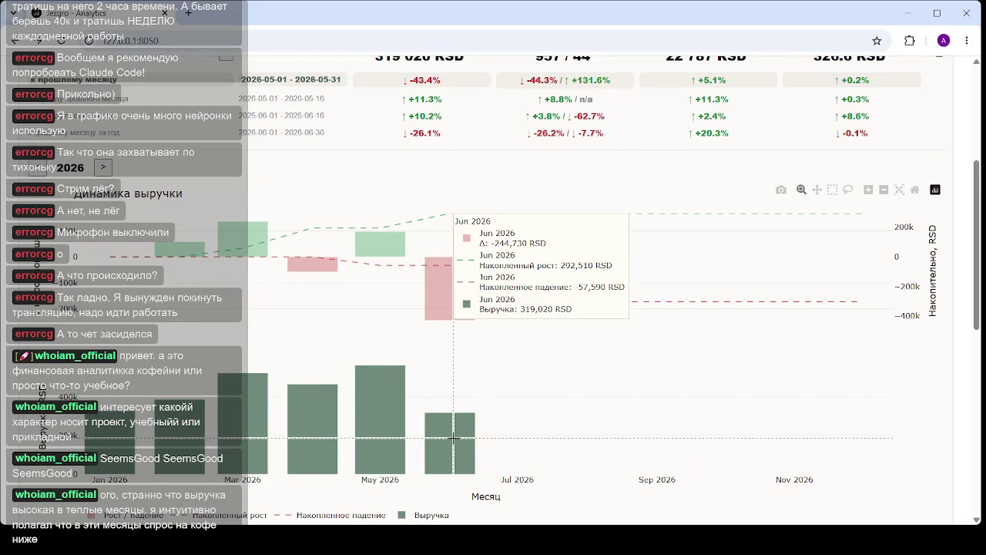
{"action": "scroll", "coordinate": [453, 437], "scroll_direction": "down", "scroll_amount": 2}
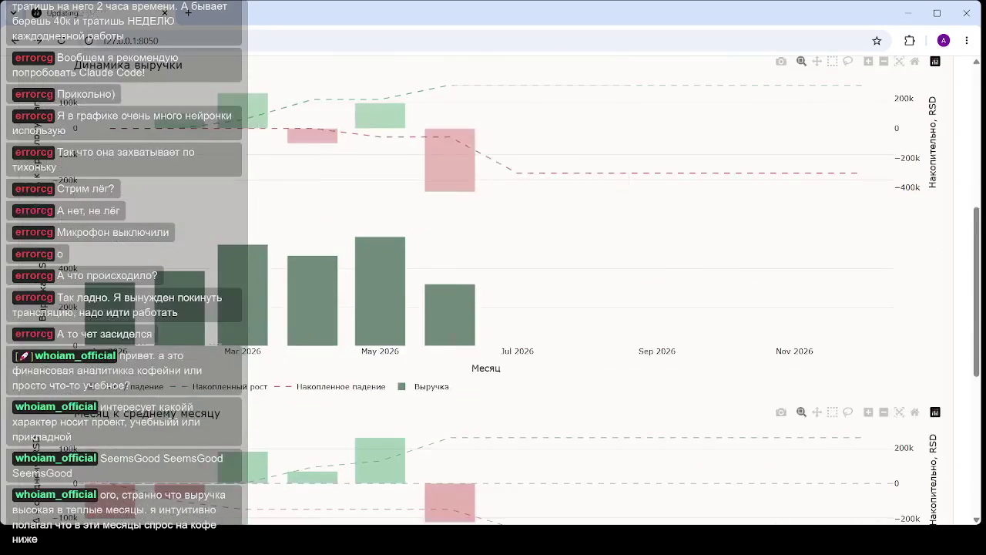
{"action": "scroll", "coordinate": [462, 291], "scroll_direction": "up", "scroll_amount": 1}
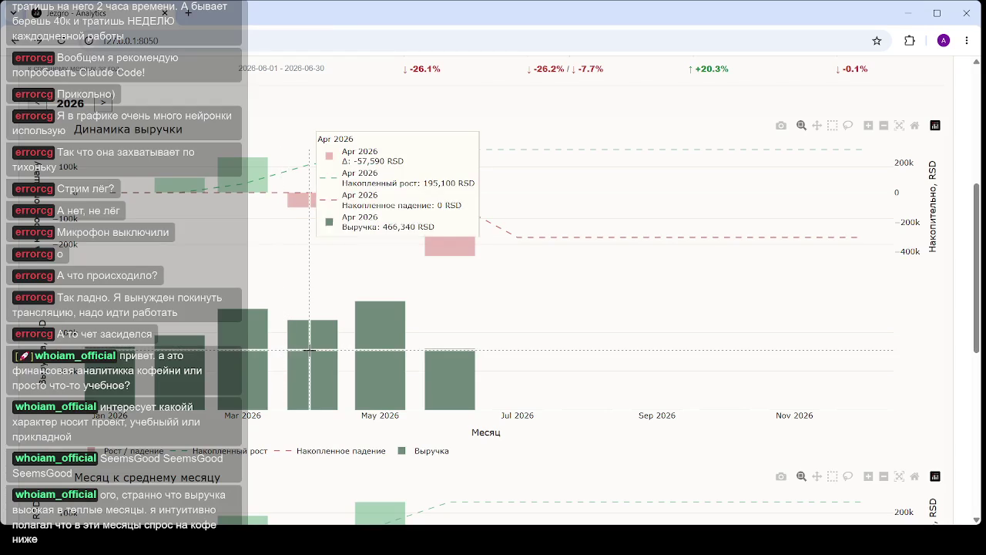
{"action": "mouse_move", "coordinate": [380, 293]}
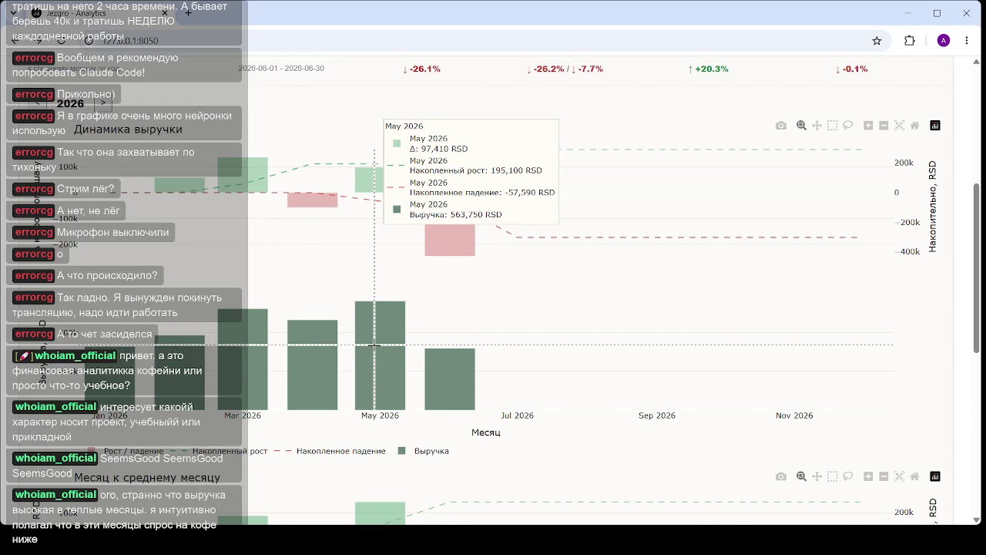
- Review the monthly charts, then switch the chart year from 2026 back to 2025
{"action": "scroll", "coordinate": [529, 286], "scroll_direction": "down", "scroll_amount": 3}
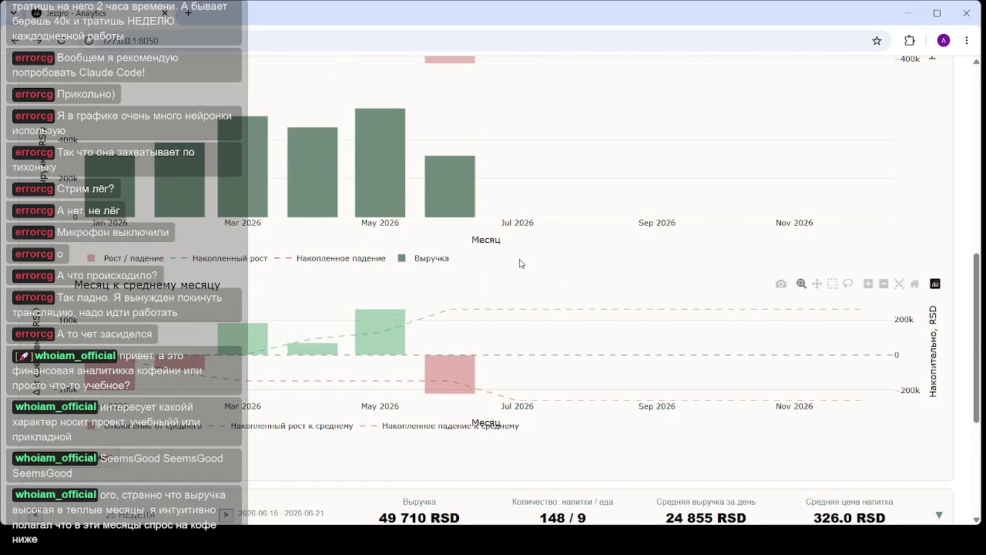
{"action": "scroll", "coordinate": [520, 264], "scroll_direction": "down", "scroll_amount": 1}
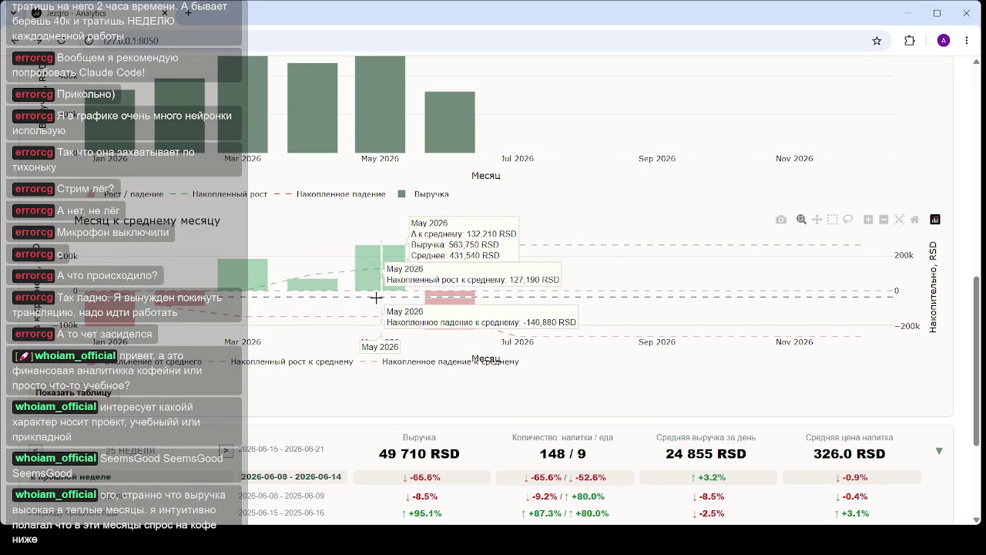
{"action": "mouse_move", "coordinate": [651, 243]}
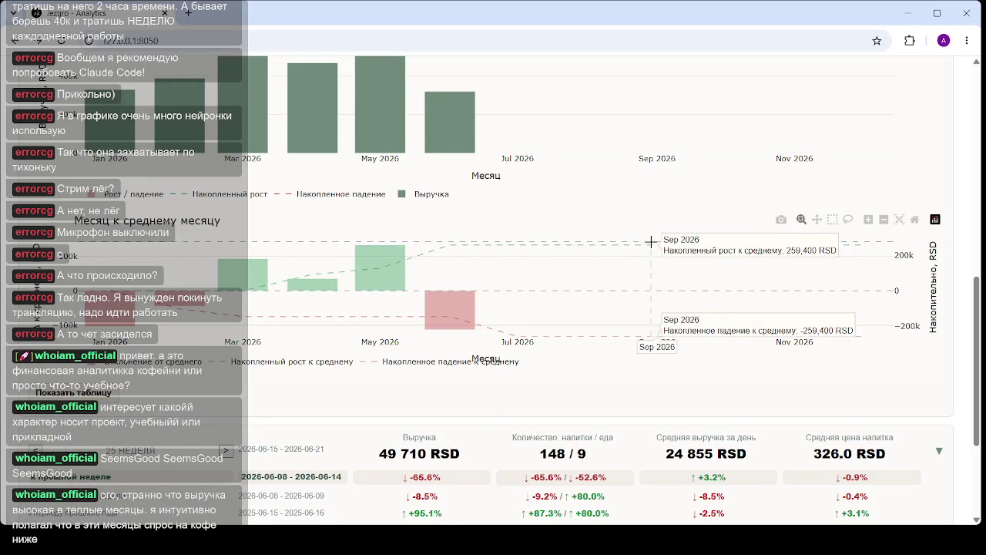
{"action": "scroll", "coordinate": [324, 281], "scroll_direction": "up", "scroll_amount": 2}
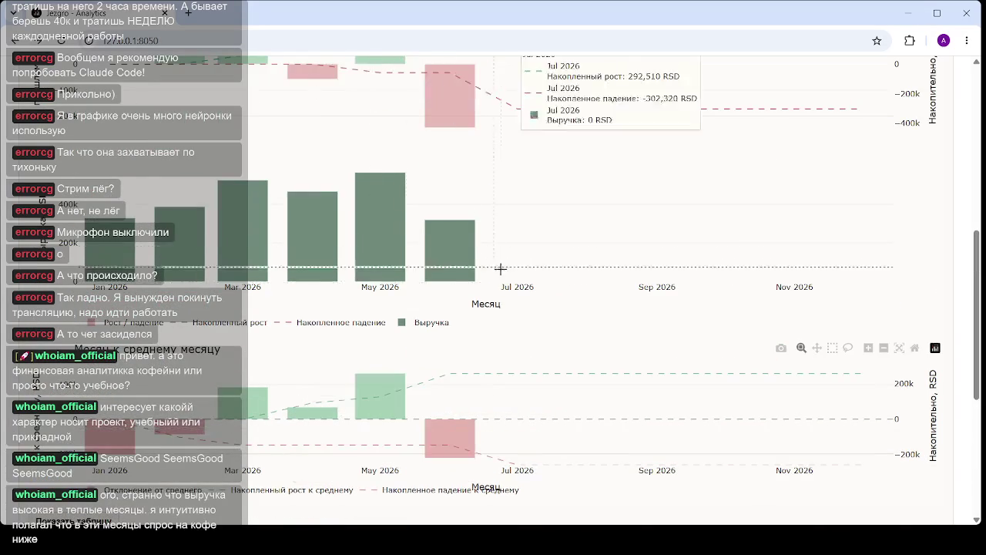
{"action": "scroll", "coordinate": [431, 277], "scroll_direction": "up", "scroll_amount": 1}
{"action": "scroll", "coordinate": [262, 297], "scroll_direction": "up", "scroll_amount": 2}
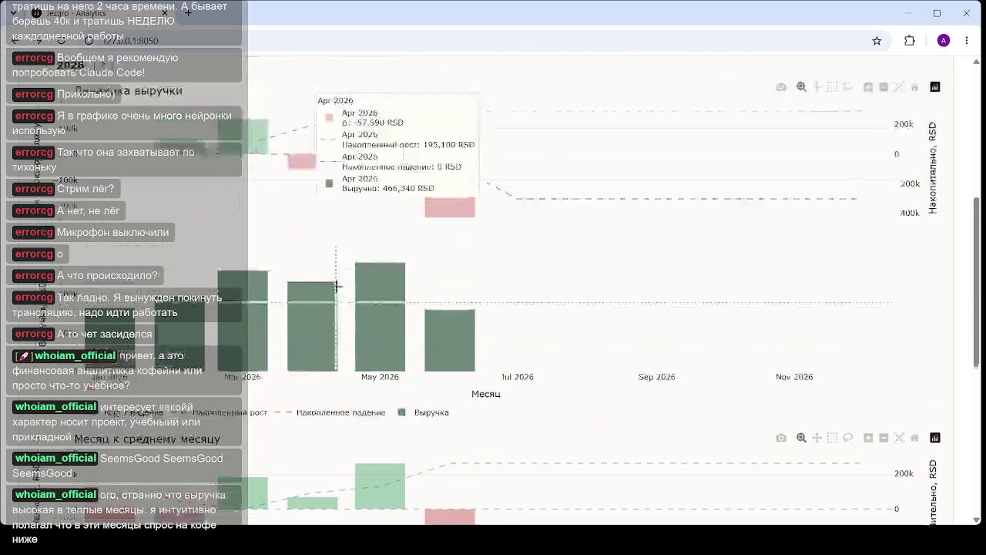
{"action": "left_click", "coordinate": [45, 242]}
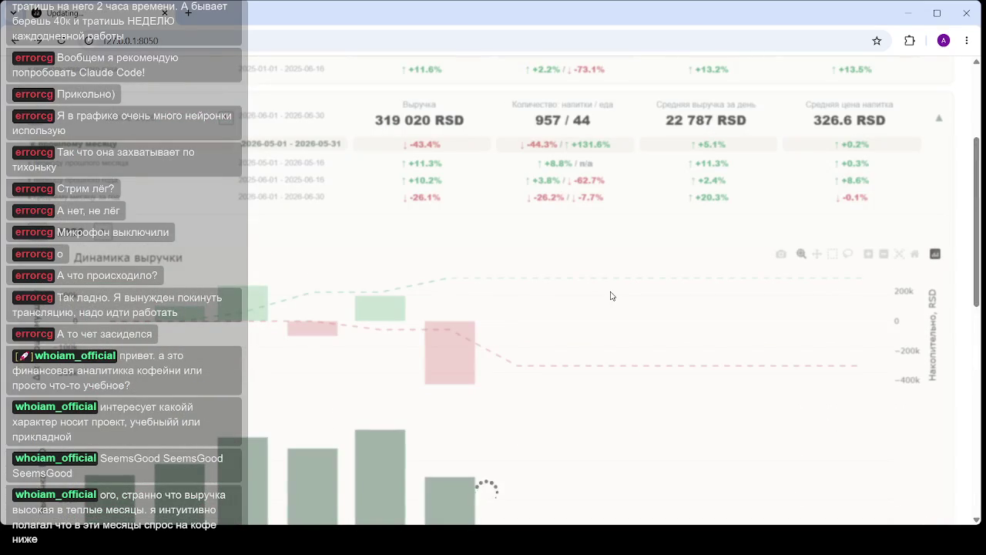
{"action": "scroll", "coordinate": [409, 220], "scroll_direction": "down", "scroll_amount": 2}
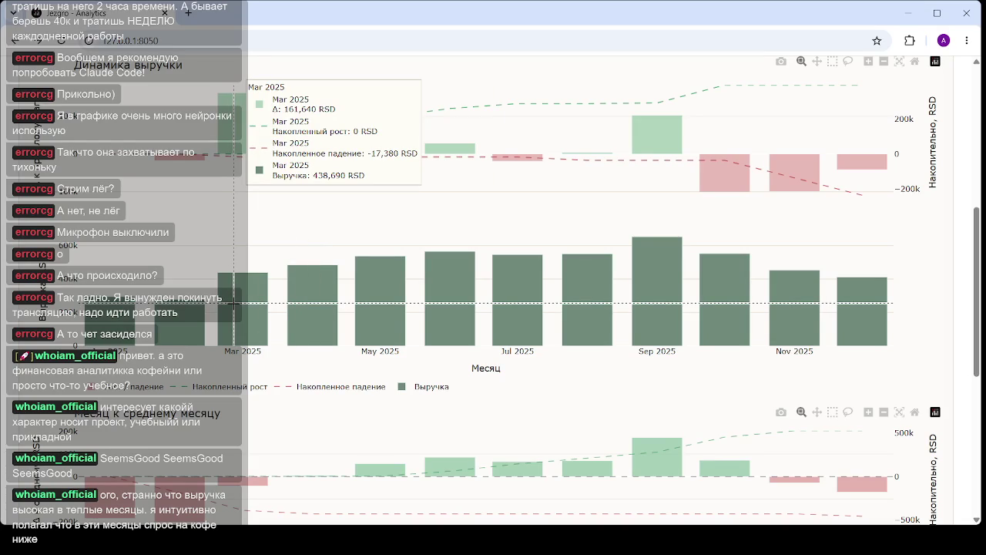
{"action": "mouse_move", "coordinate": [232, 309]}
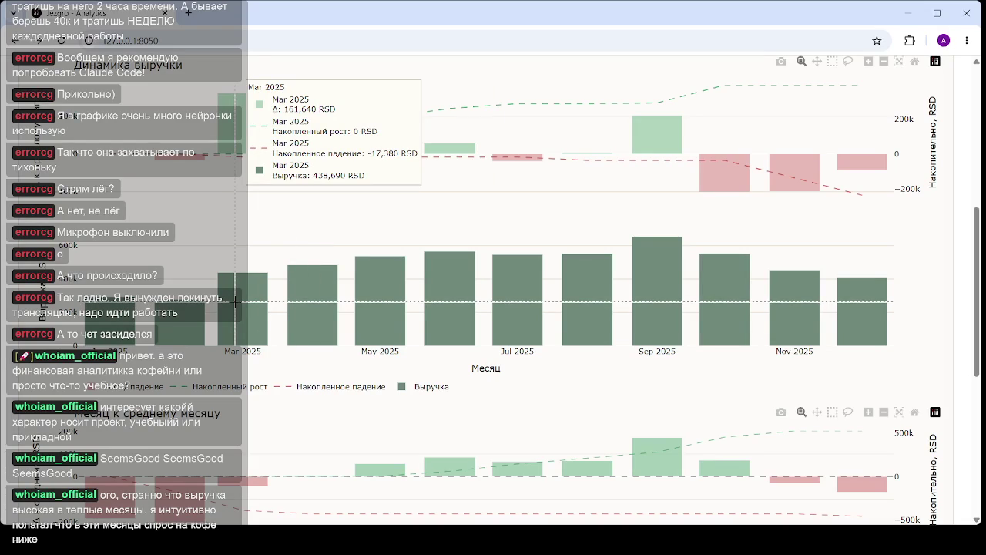
{"action": "scroll", "coordinate": [238, 299], "scroll_direction": "down", "scroll_amount": 3}
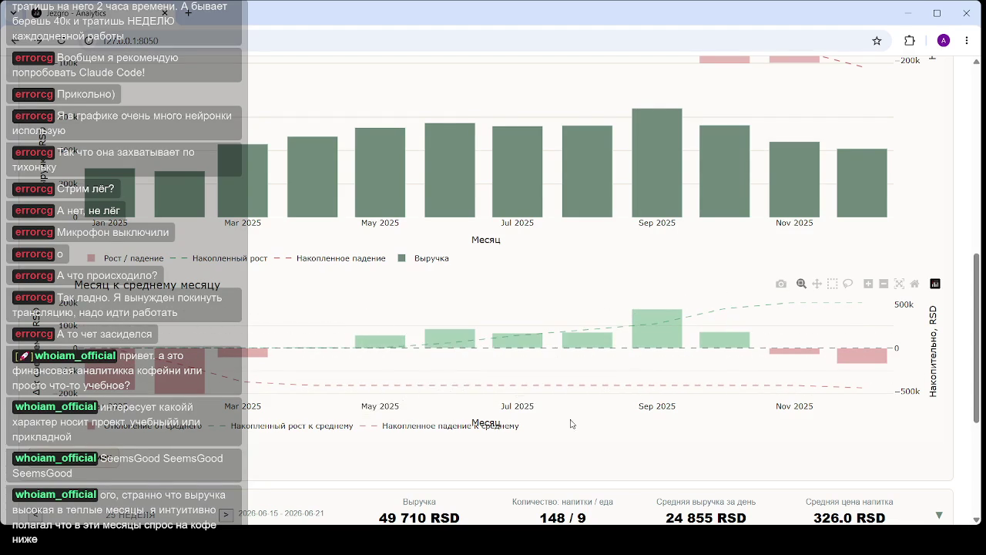
{"action": "left_click_drag", "start_coordinate": [352, 323], "coordinate": [755, 315]}
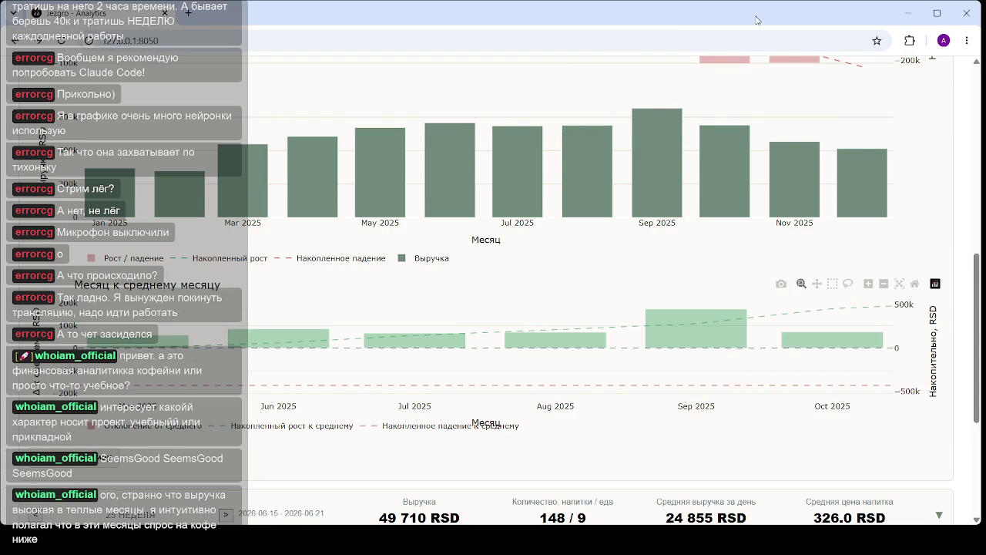
{"action": "left_click", "coordinate": [900, 284]}
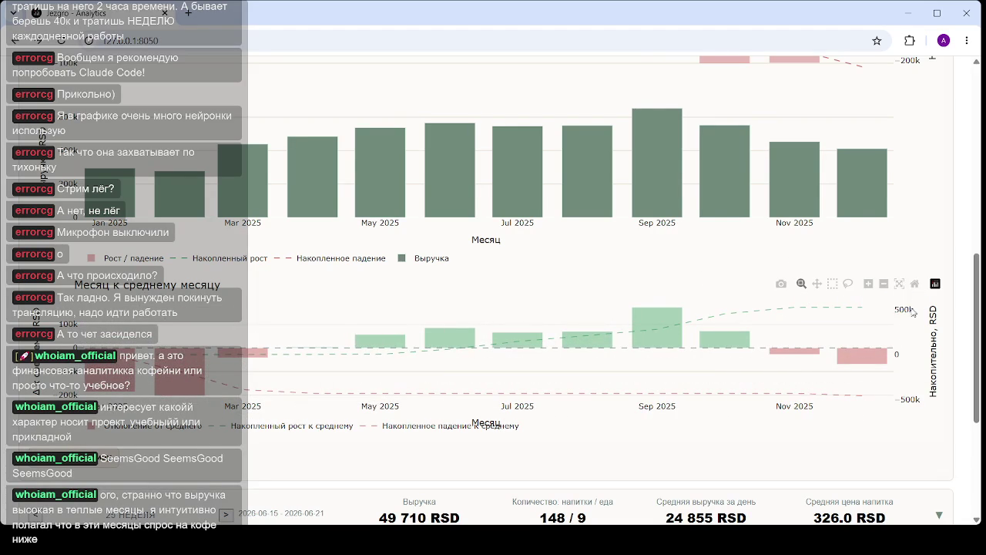
{"action": "left_click", "coordinate": [916, 284]}
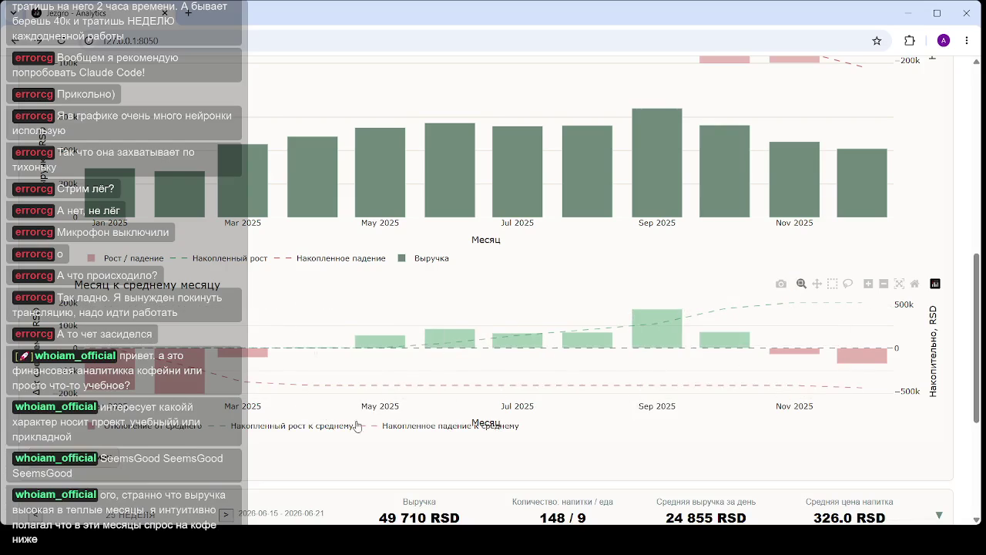
{"action": "scroll", "coordinate": [459, 392], "scroll_direction": "down", "scroll_amount": 3}
- Scroll through the weekly and daily cards and the 2026 year card's 2024–2026 revenue charts
{"action": "scroll", "coordinate": [460, 392], "scroll_direction": "up", "scroll_amount": 5}
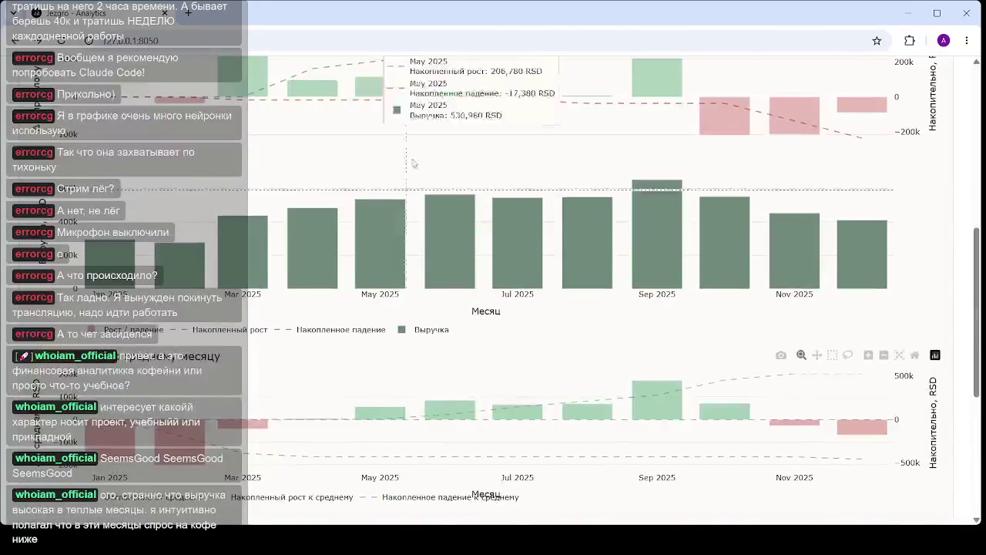
{"action": "scroll", "coordinate": [426, 285], "scroll_direction": "up", "scroll_amount": 5}
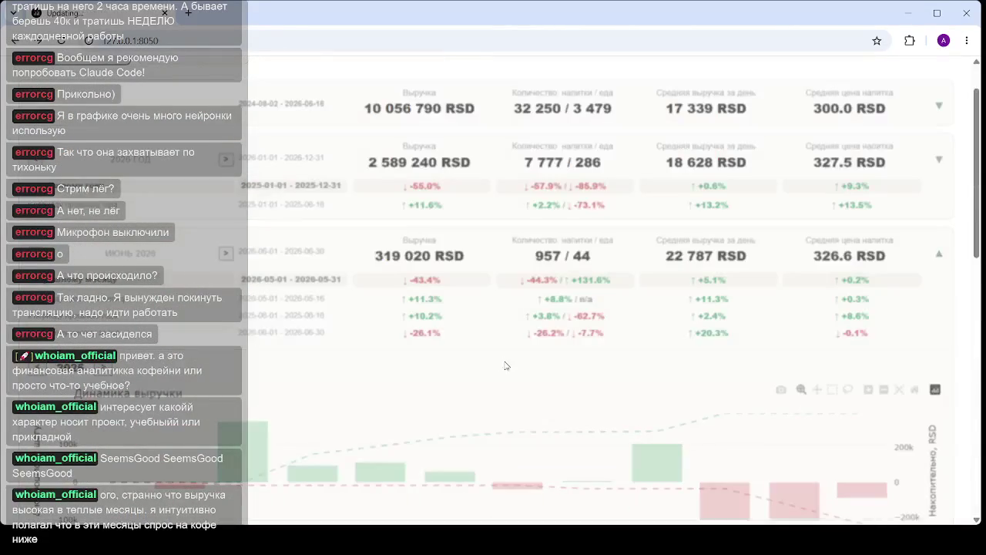
{"action": "scroll", "coordinate": [463, 368], "scroll_direction": "down", "scroll_amount": 1}
{"action": "scroll", "coordinate": [463, 367], "scroll_direction": "down", "scroll_amount": 1}
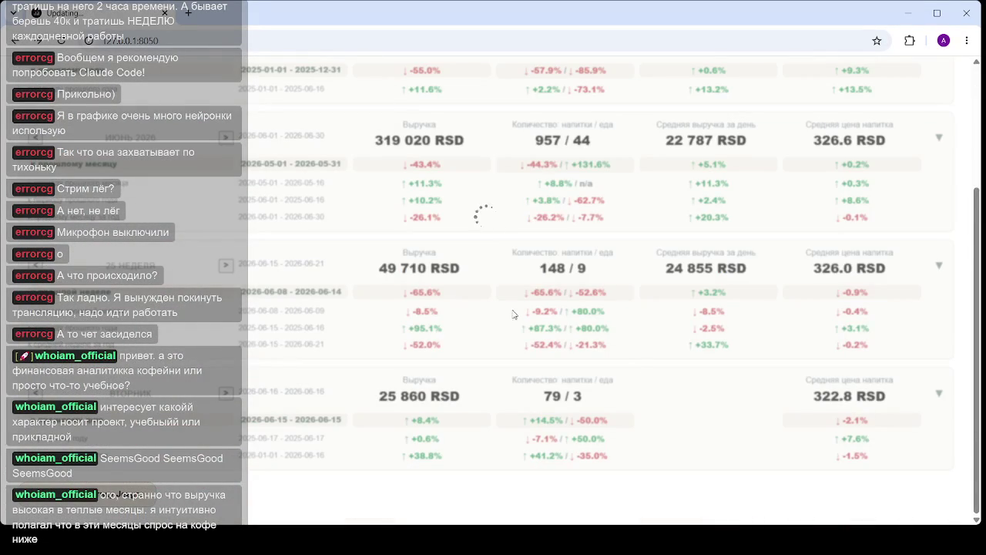
{"action": "scroll", "coordinate": [497, 330], "scroll_direction": "down", "scroll_amount": 3}
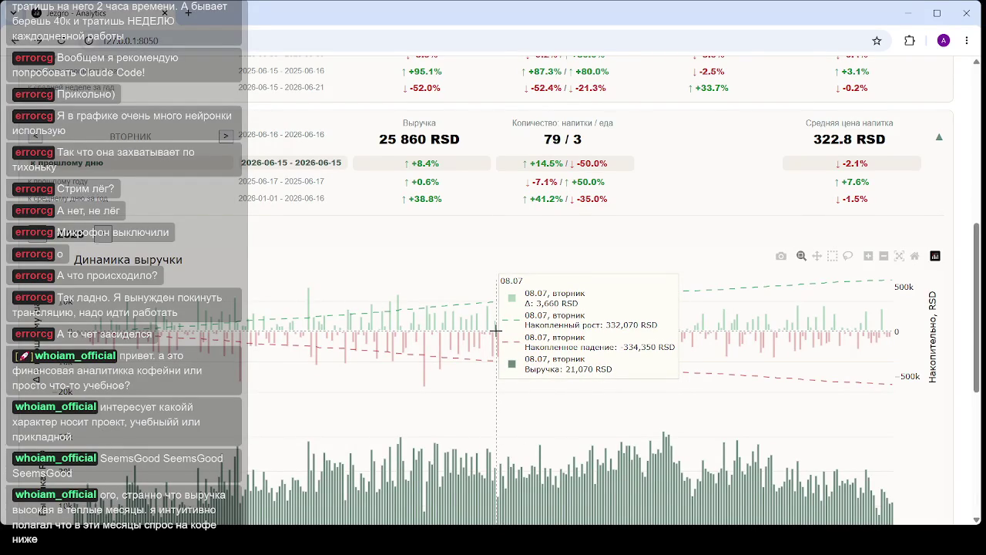
{"action": "scroll", "coordinate": [496, 330], "scroll_direction": "up", "scroll_amount": 2}
{"action": "scroll", "coordinate": [498, 429], "scroll_direction": "up", "scroll_amount": 3}
{"action": "scroll", "coordinate": [451, 297], "scroll_direction": "up", "scroll_amount": 1}
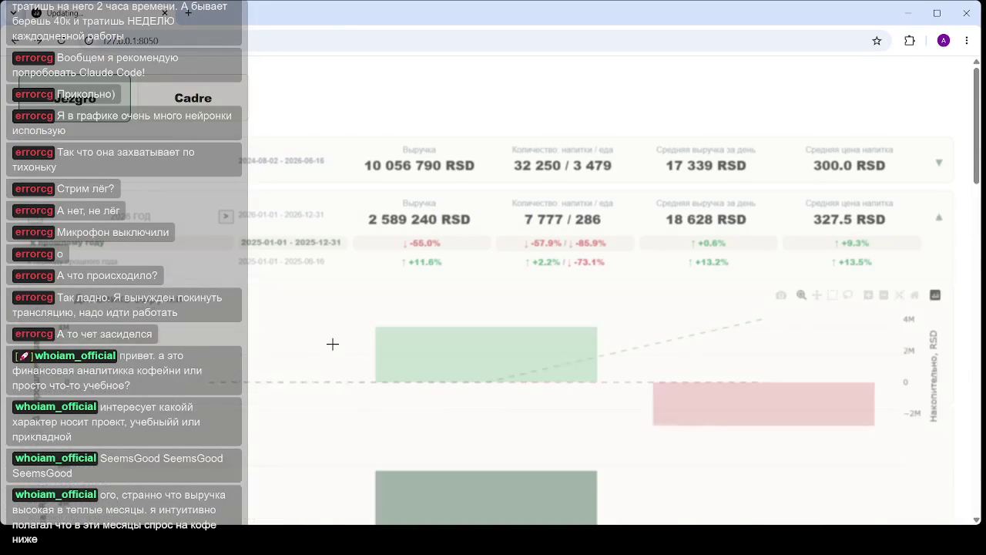
{"action": "scroll", "coordinate": [323, 345], "scroll_direction": "down", "scroll_amount": 5}
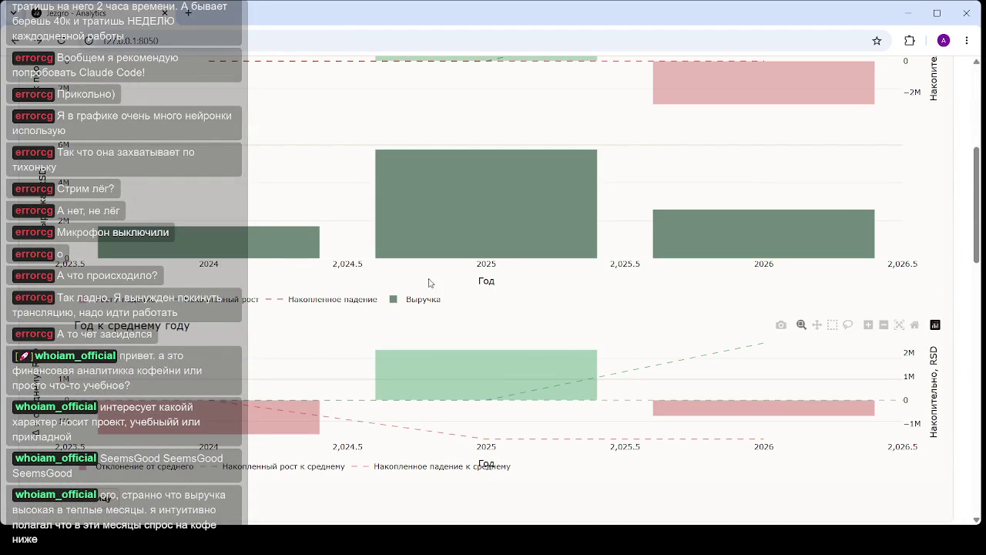
- Expand the 2026-06-01 – 2026-06-30 month card showing 319 020 RSD revenue
{"action": "scroll", "coordinate": [291, 309], "scroll_direction": "up", "scroll_amount": 1}
{"action": "scroll", "coordinate": [291, 309], "scroll_direction": "up", "scroll_amount": 4}
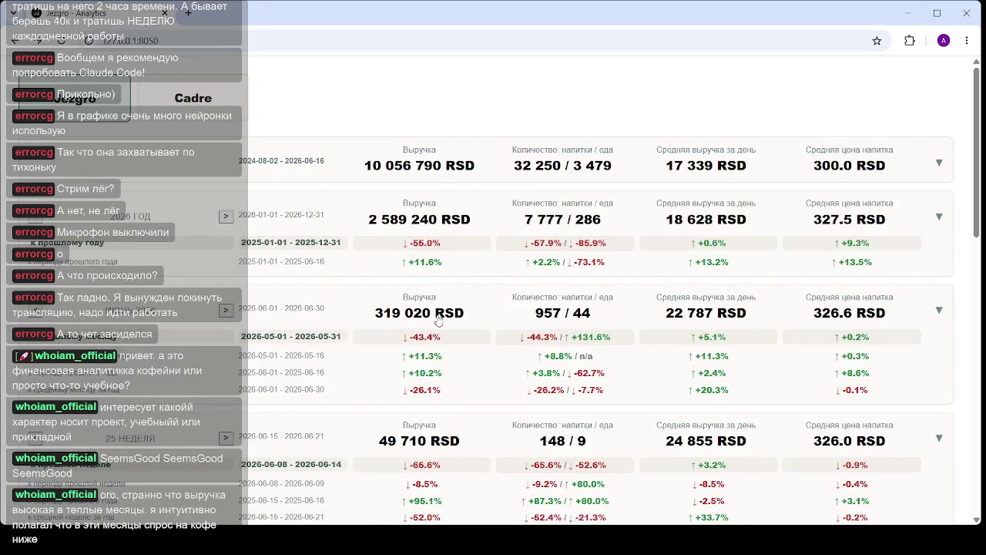
{"action": "left_click", "coordinate": [437, 321]}
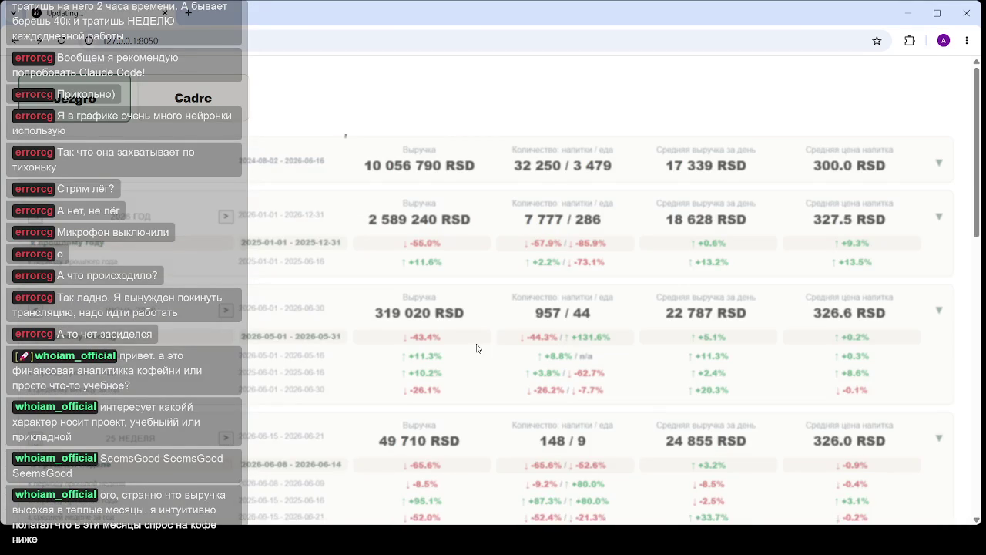
{"action": "scroll", "coordinate": [325, 356], "scroll_direction": "down", "scroll_amount": 4}
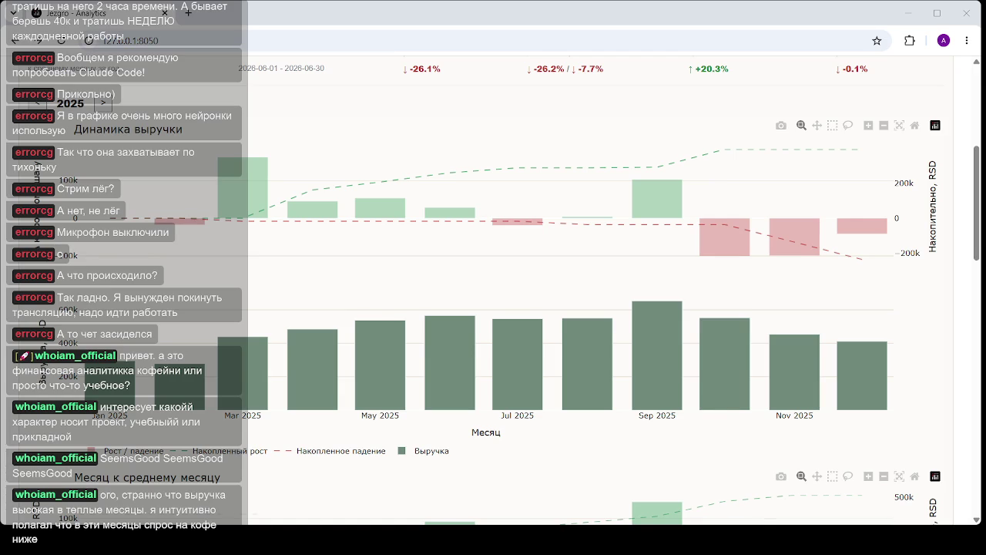
{"action": "mouse_move", "coordinate": [544, 362]}
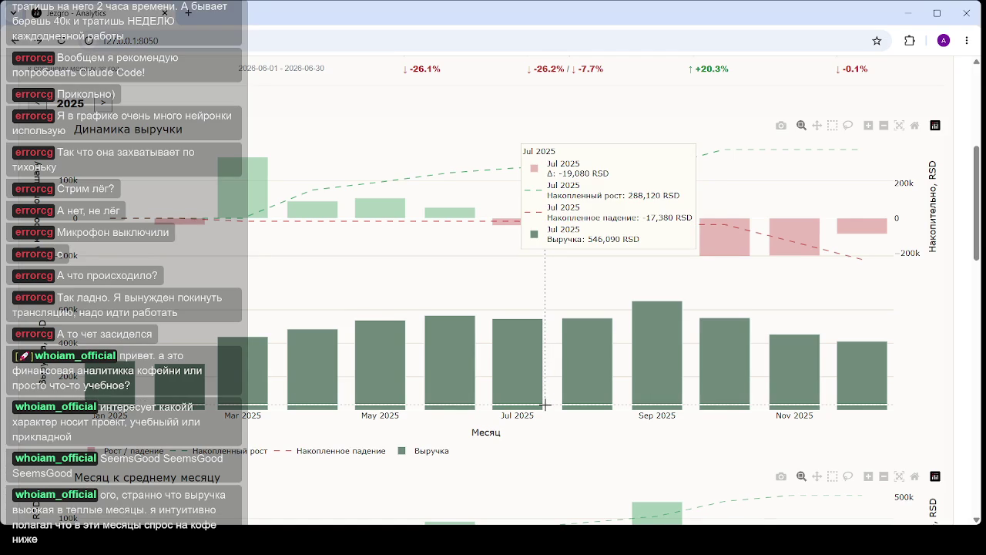
- Scroll through the 2025 Динамика выручки and к среднему месяцу waterfall charts
{"action": "scroll", "coordinate": [543, 404], "scroll_direction": "down", "scroll_amount": 3}
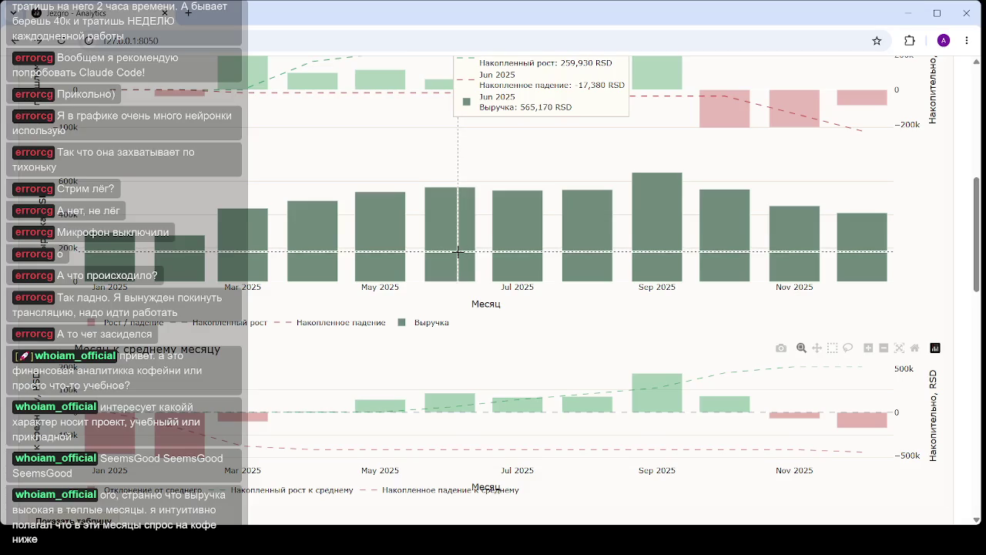
{"action": "scroll", "coordinate": [454, 295], "scroll_direction": "up", "scroll_amount": 1}
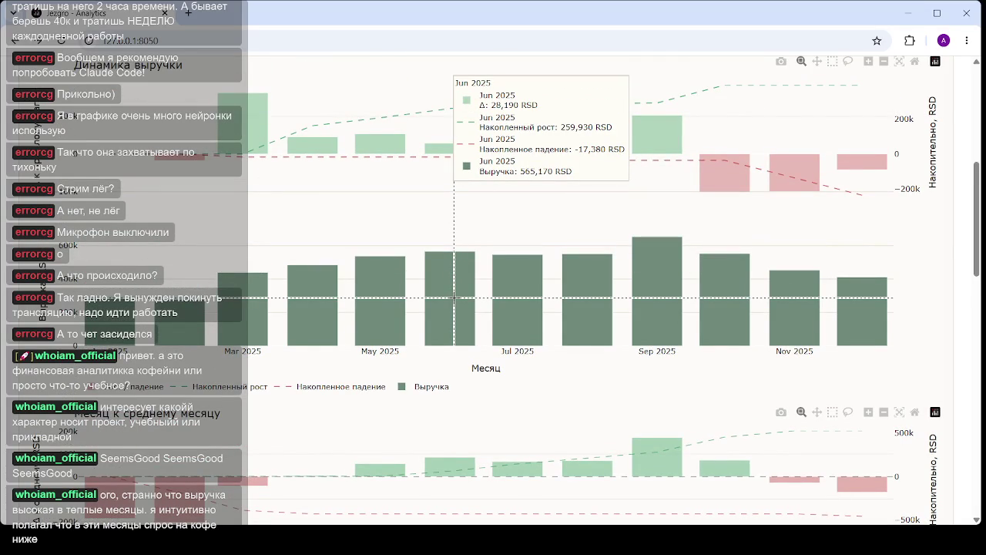
{"action": "scroll", "coordinate": [455, 295], "scroll_direction": "down", "scroll_amount": 3}
{"action": "scroll", "coordinate": [455, 301], "scroll_direction": "down", "scroll_amount": 2}
{"action": "scroll", "coordinate": [455, 323], "scroll_direction": "up", "scroll_amount": 3}
{"action": "scroll", "coordinate": [494, 256], "scroll_direction": "down", "scroll_amount": 3}
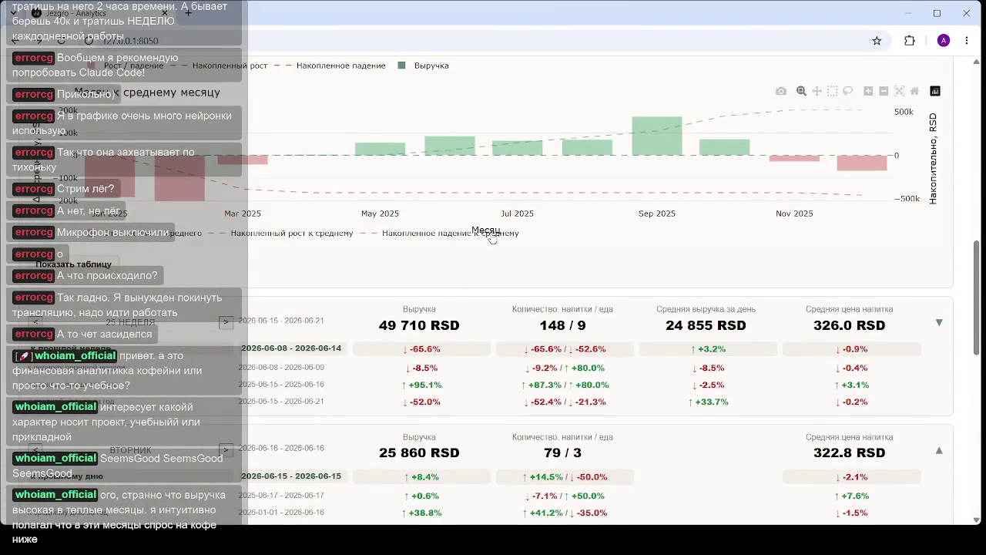
{"action": "scroll", "coordinate": [492, 239], "scroll_direction": "up", "scroll_amount": 3}
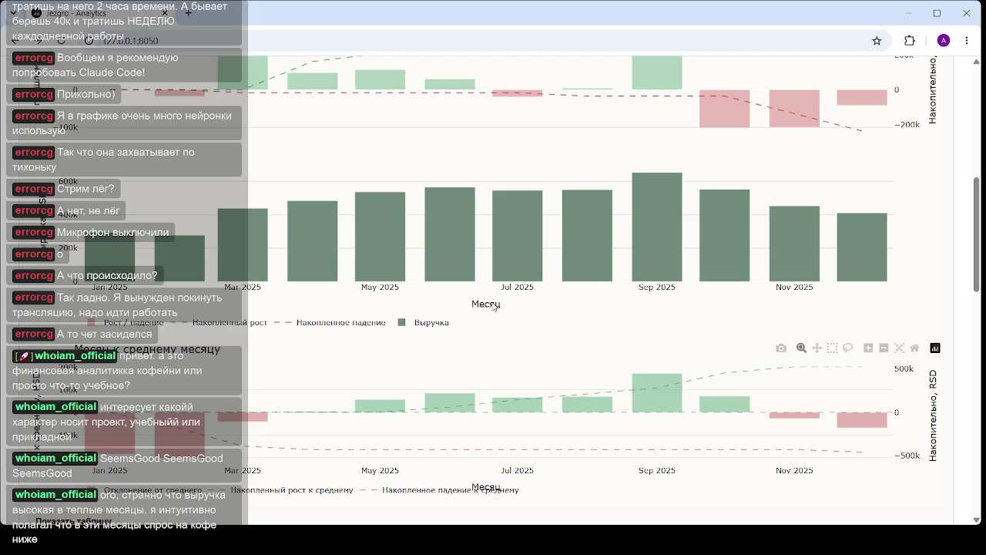
{"action": "scroll", "coordinate": [494, 306], "scroll_direction": "up", "scroll_amount": 2}
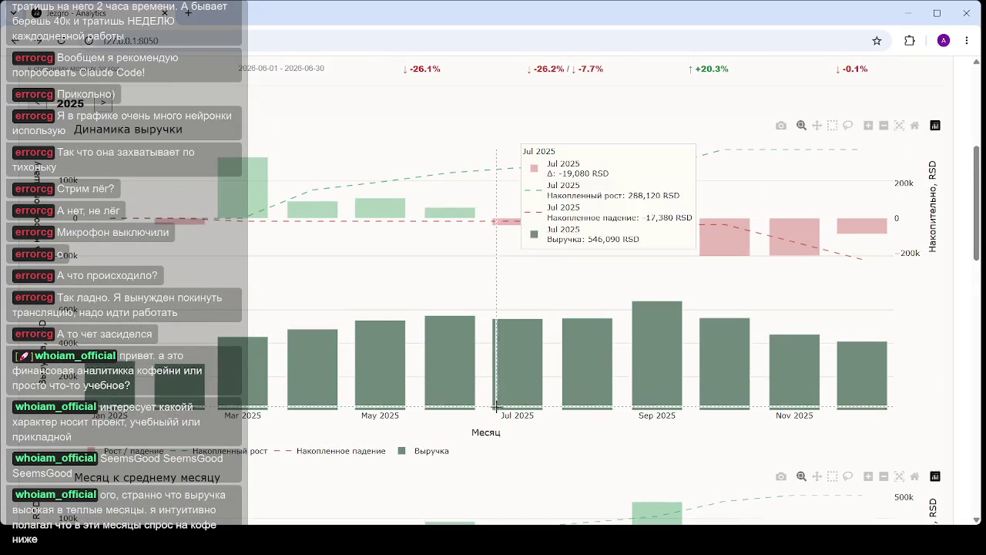
{"action": "scroll", "coordinate": [488, 406], "scroll_direction": "up", "scroll_amount": 4}
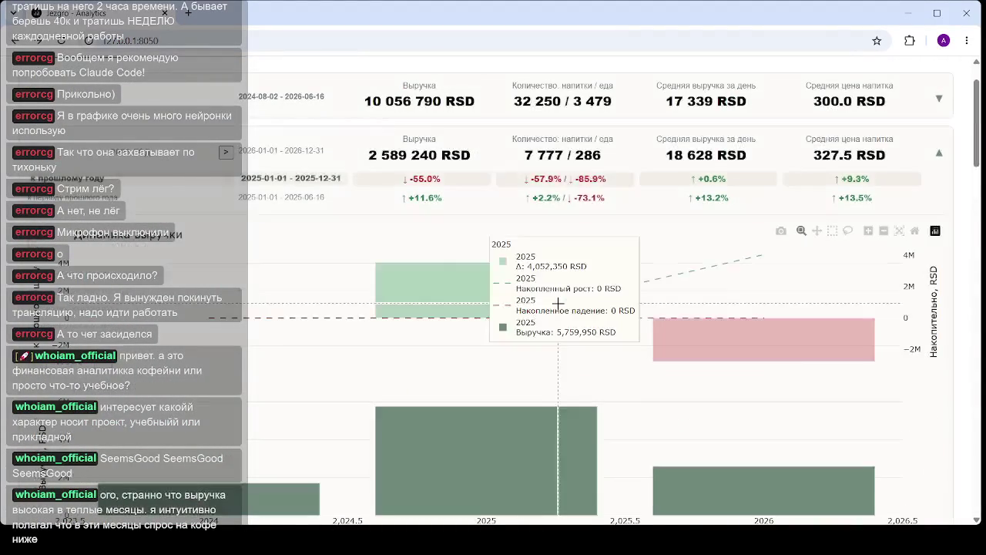
{"action": "scroll", "coordinate": [586, 285], "scroll_direction": "down", "scroll_amount": 1}
{"action": "scroll", "coordinate": [632, 277], "scroll_direction": "down", "scroll_amount": 2}
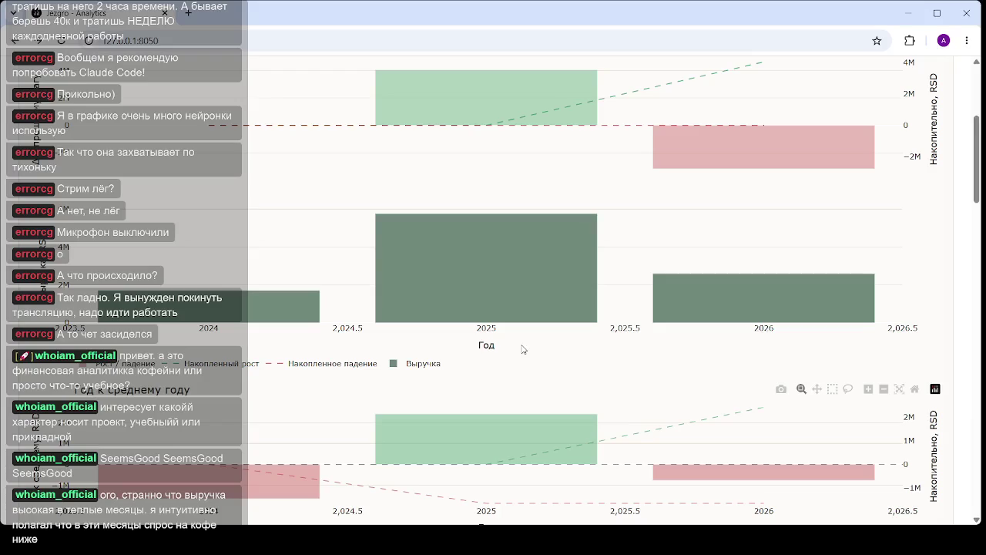
{"action": "scroll", "coordinate": [521, 349], "scroll_direction": "up", "scroll_amount": 1}
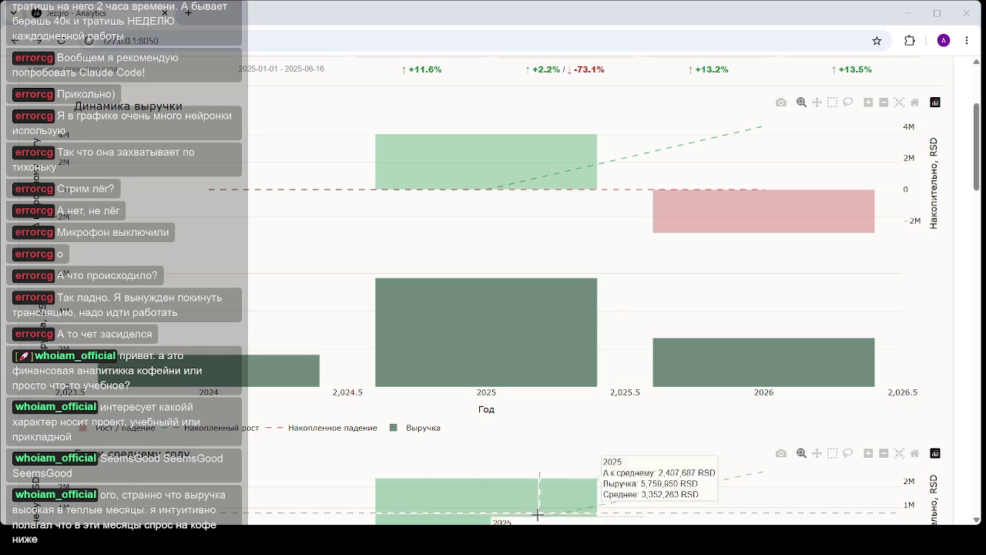
{"action": "scroll", "coordinate": [601, 309], "scroll_direction": "down", "scroll_amount": 5}
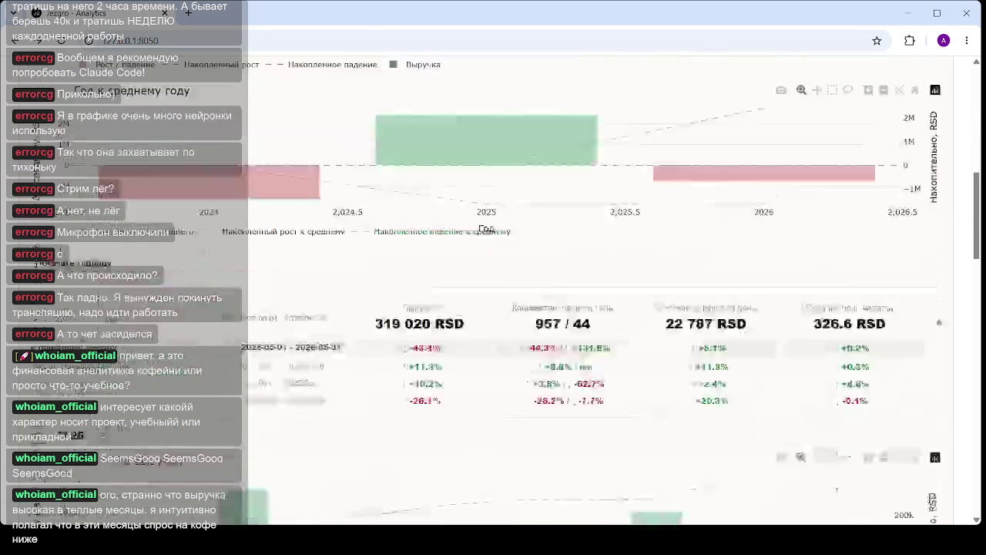
{"action": "scroll", "coordinate": [601, 309], "scroll_direction": "down", "scroll_amount": 5}
{"action": "scroll", "coordinate": [109, 500], "scroll_direction": "down", "scroll_amount": 5}
{"action": "scroll", "coordinate": [109, 499], "scroll_direction": "down", "scroll_amount": 1}
{"action": "scroll", "coordinate": [110, 499], "scroll_direction": "down", "scroll_amount": 1}
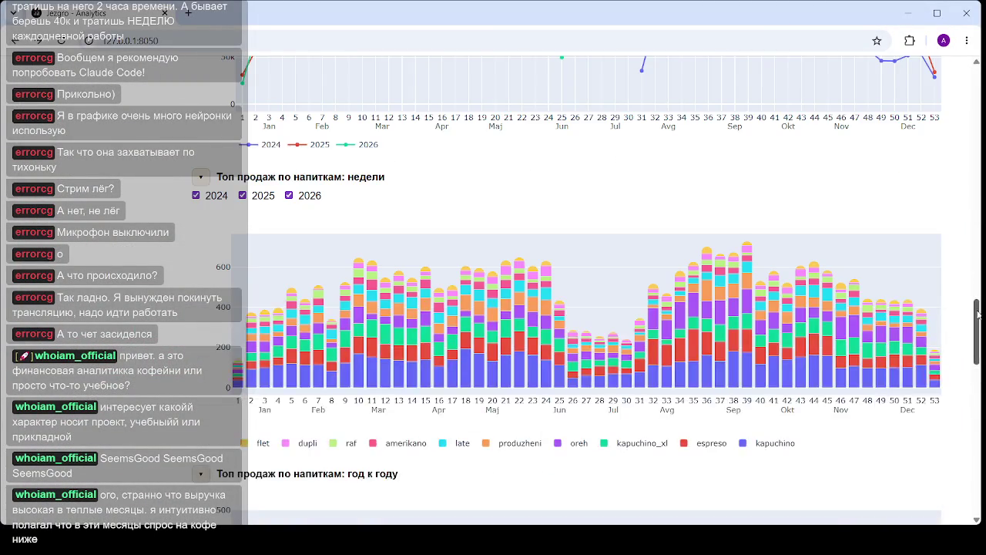
{"action": "left_click_drag", "start_coordinate": [978, 314], "coordinate": [964, 60]}
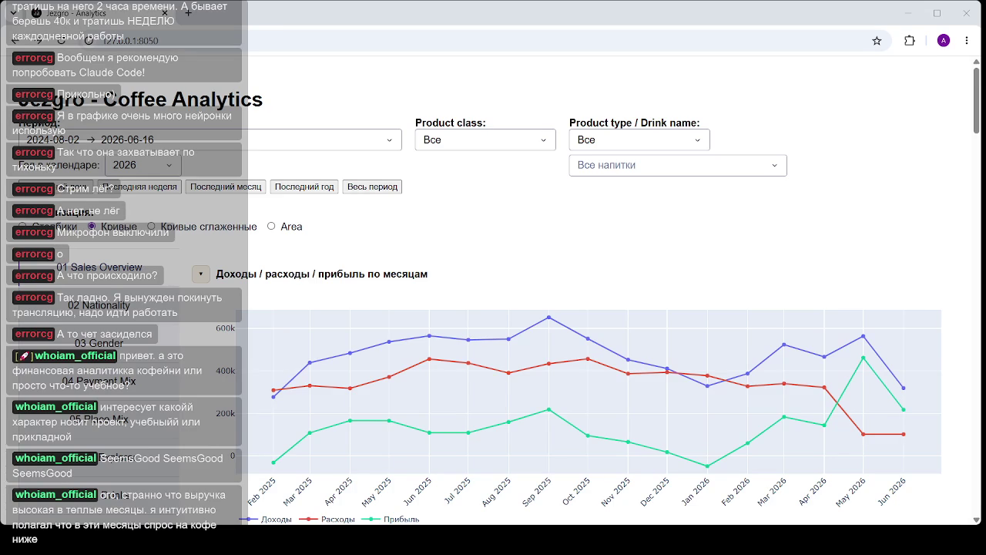
{"action": "scroll", "coordinate": [120, 245], "scroll_direction": "down", "scroll_amount": 3}
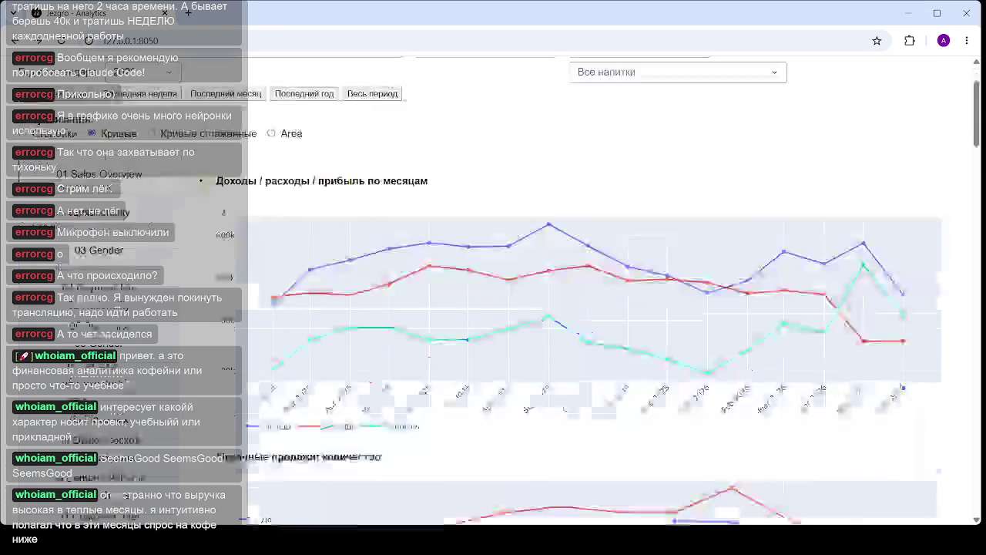
- Open Flex Explorer and set the first grouping level to comment
{"action": "left_click", "coordinate": [119, 199]}
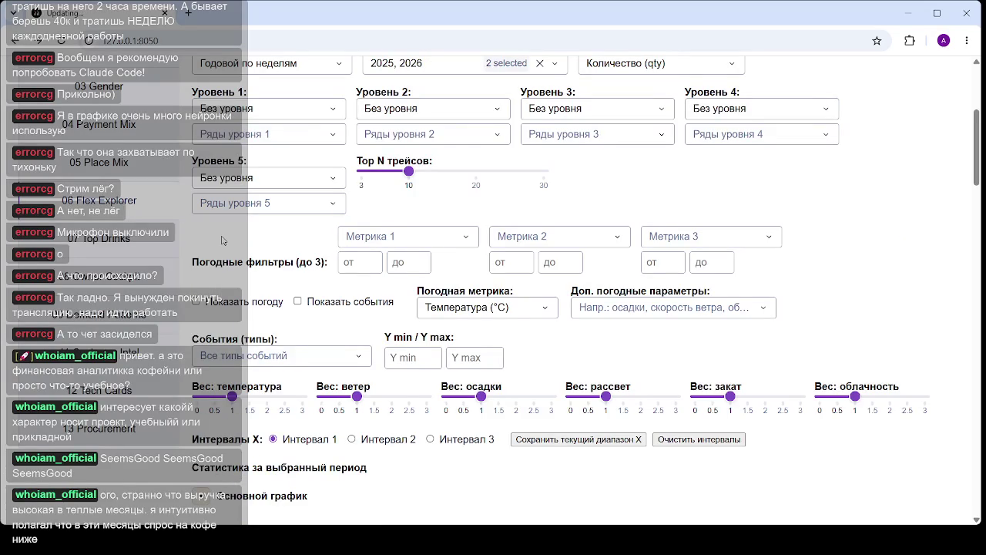
{"action": "left_click", "coordinate": [260, 109]}
{"action": "scroll", "coordinate": [245, 199], "scroll_direction": "down", "scroll_amount": 3}
{"action": "scroll", "coordinate": [245, 199], "scroll_direction": "down", "scroll_amount": 2}
{"action": "scroll", "coordinate": [245, 201], "scroll_direction": "down", "scroll_amount": 2}
{"action": "scroll", "coordinate": [243, 206], "scroll_direction": "down", "scroll_amount": 2}
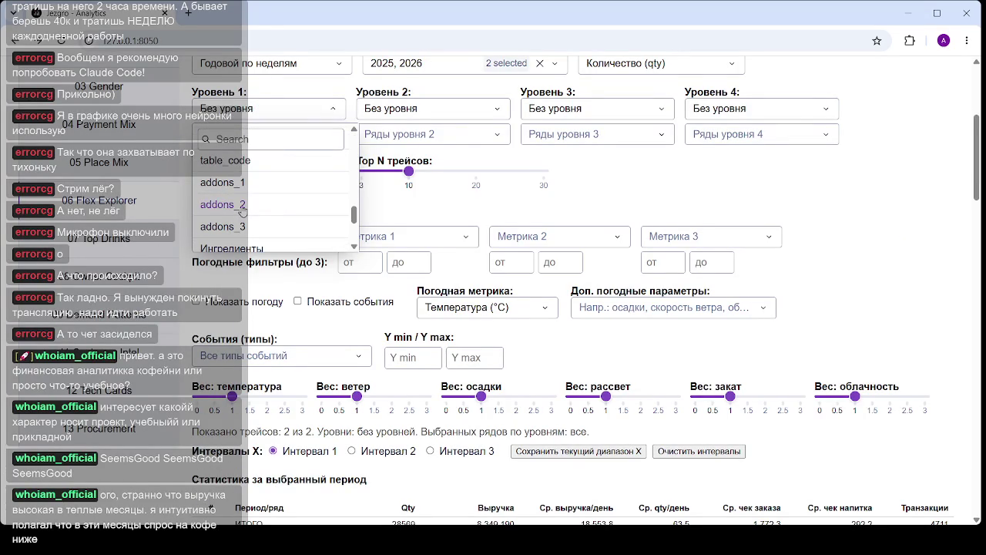
{"action": "scroll", "coordinate": [241, 209], "scroll_direction": "up", "scroll_amount": 2}
{"action": "scroll", "coordinate": [242, 204], "scroll_direction": "up", "scroll_amount": 1}
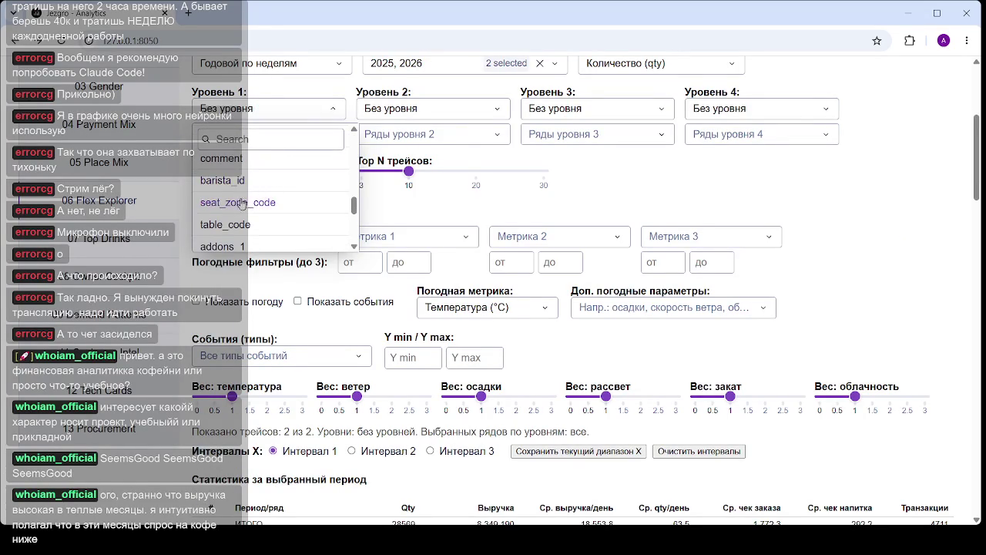
{"action": "left_click", "coordinate": [229, 162]}
{"action": "left_click", "coordinate": [248, 178]}
- Limit the level-1 series to the N (144) comment series
{"action": "left_click", "coordinate": [259, 140]}
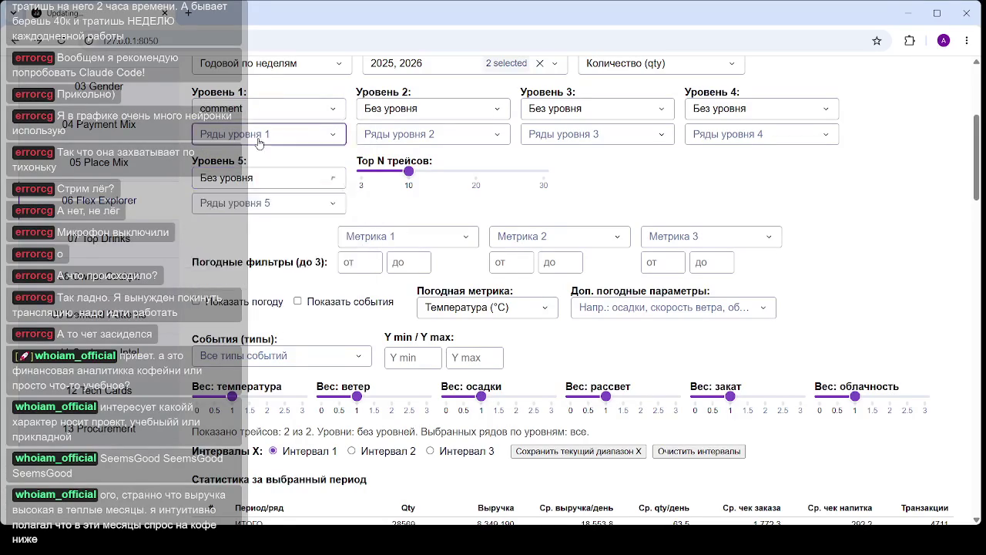
{"action": "left_click", "coordinate": [218, 208]}
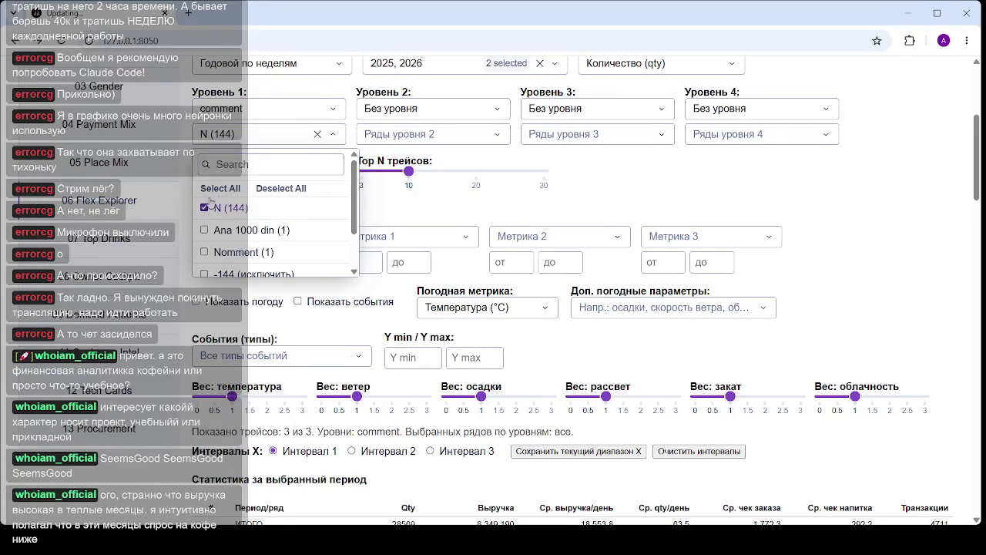
{"action": "scroll", "coordinate": [286, 231], "scroll_direction": "down", "scroll_amount": 2}
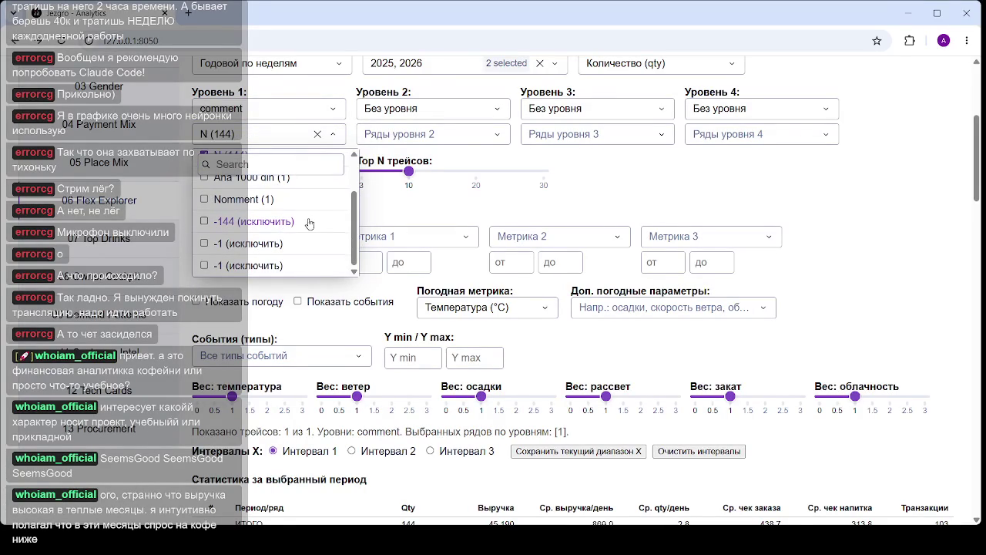
{"action": "left_click", "coordinate": [623, 201]}
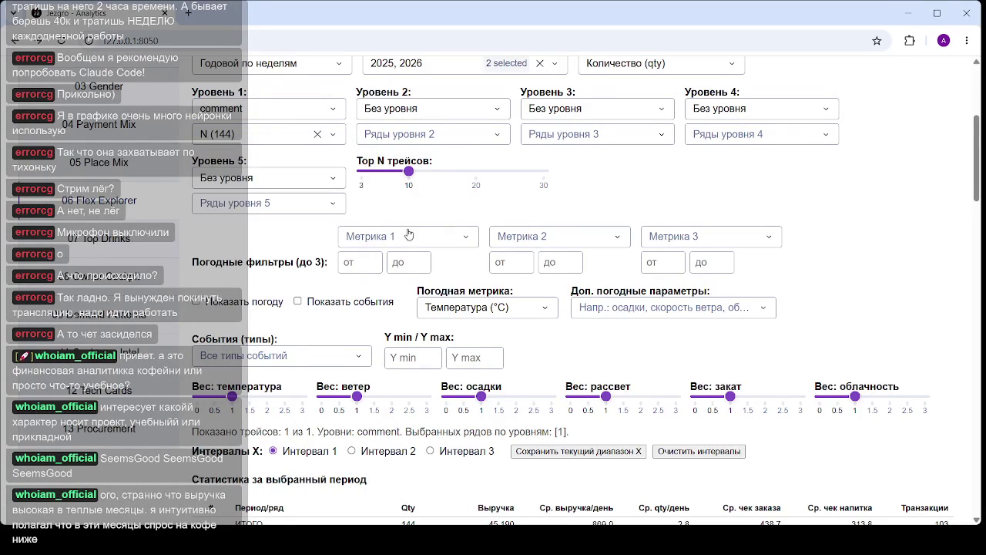
- Clear the N (144) level-1 series filter
{"action": "scroll", "coordinate": [568, 209], "scroll_direction": "down", "scroll_amount": 4}
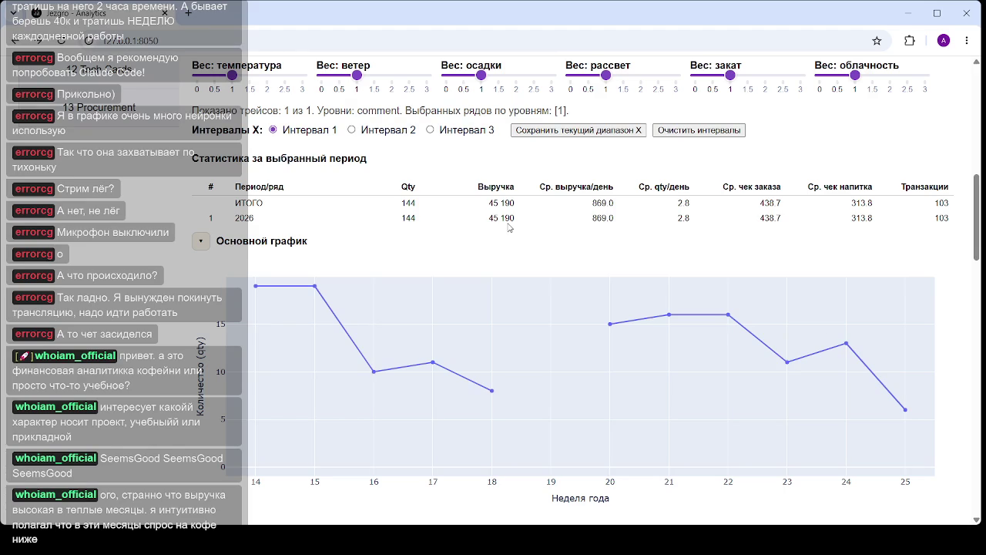
{"action": "scroll", "coordinate": [403, 275], "scroll_direction": "up", "scroll_amount": 3}
{"action": "scroll", "coordinate": [378, 200], "scroll_direction": "up", "scroll_amount": 5}
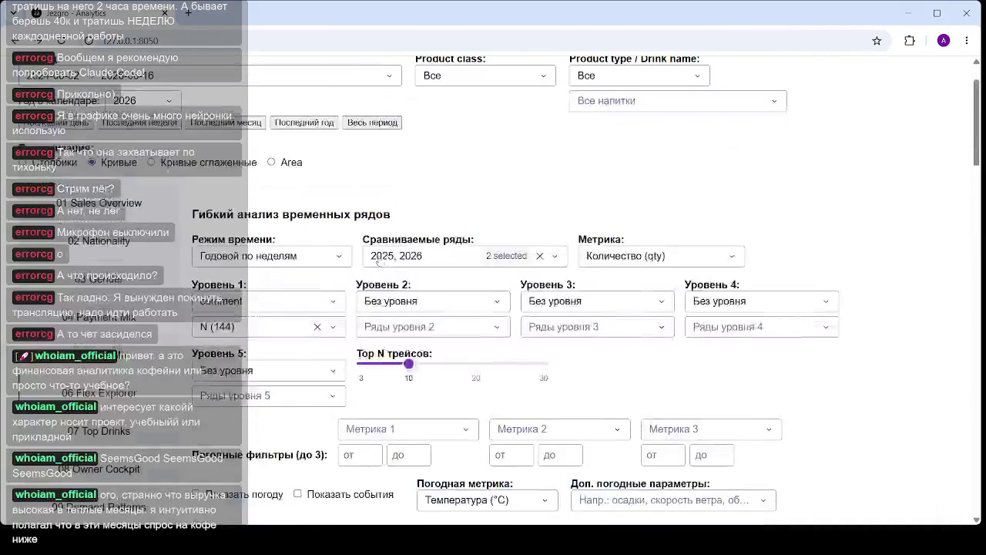
{"action": "left_click", "coordinate": [317, 390]}
{"action": "scroll", "coordinate": [105, 247], "scroll_direction": "down", "scroll_amount": 4}
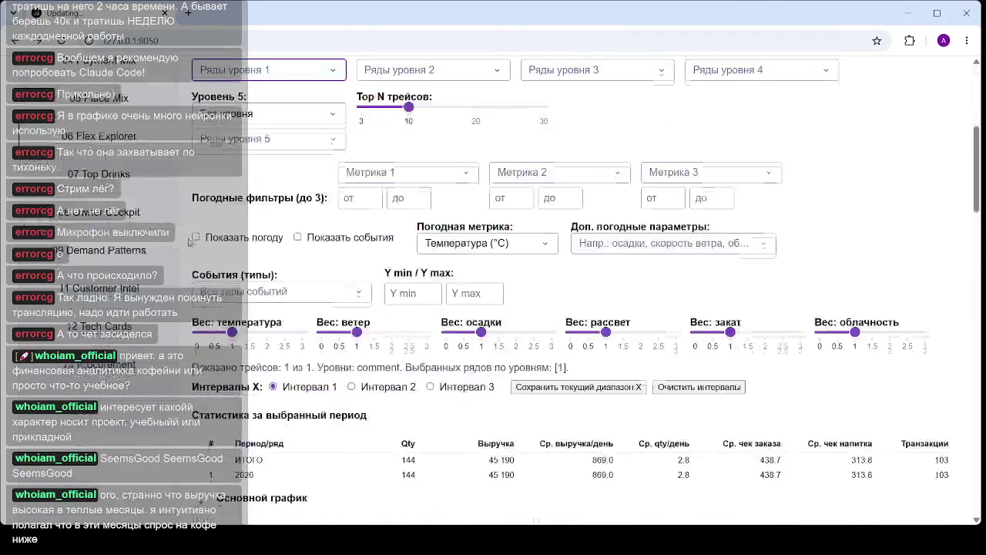
{"action": "scroll", "coordinate": [106, 246], "scroll_direction": "up", "scroll_amount": 4}
{"action": "left_click", "coordinate": [203, 36]}
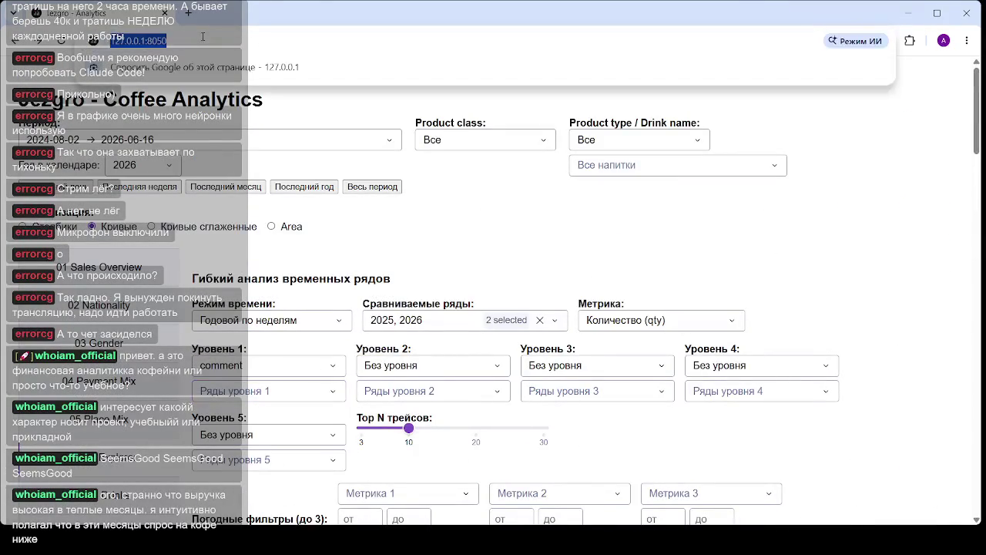
- Reload the dashboard and review the 2026 card's 2024–2026 yearly revenue waterfall charts
{"action": "key", "text": "Return"}
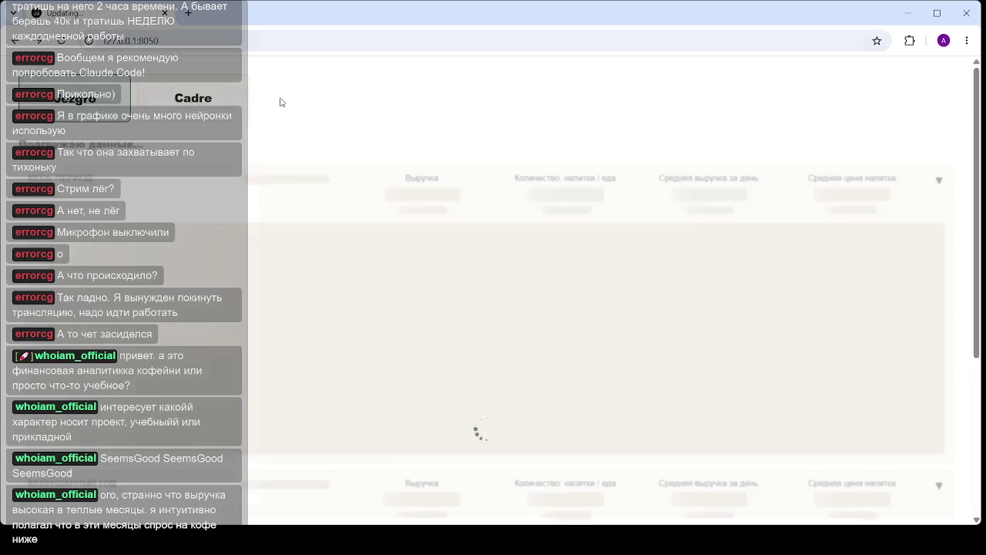
{"action": "scroll", "coordinate": [471, 285], "scroll_direction": "down", "scroll_amount": 3}
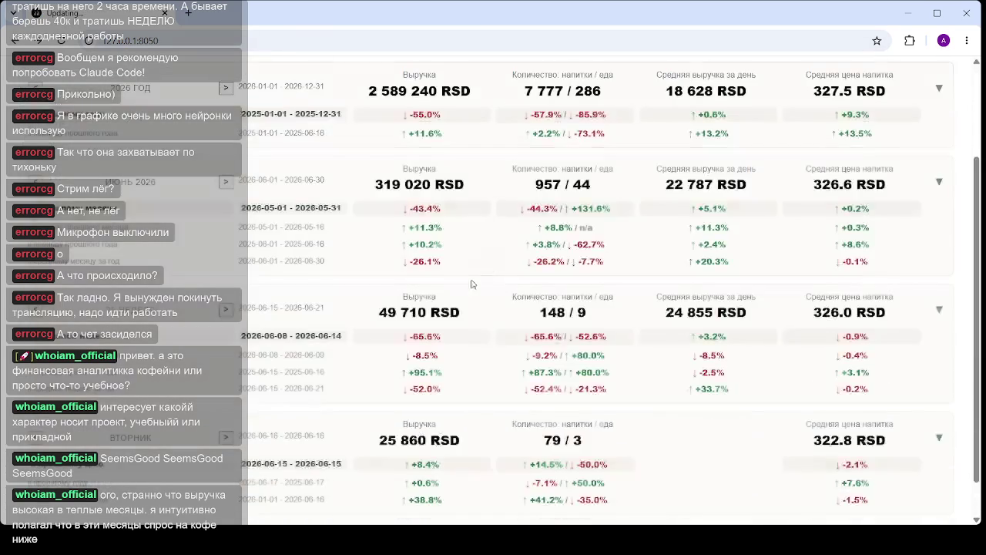
{"action": "scroll", "coordinate": [454, 285], "scroll_direction": "up", "scroll_amount": 2}
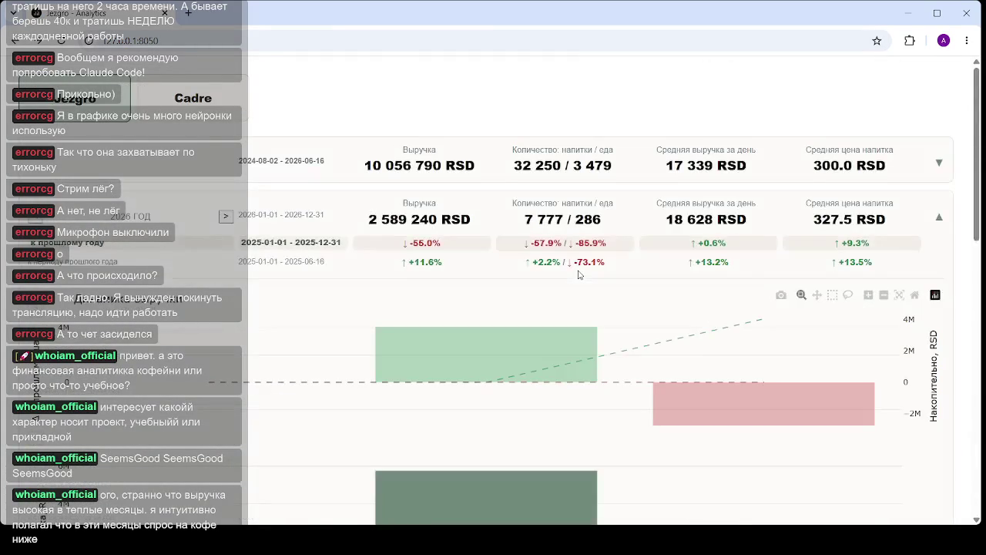
{"action": "scroll", "coordinate": [570, 265], "scroll_direction": "down", "scroll_amount": 2}
{"action": "scroll", "coordinate": [558, 264], "scroll_direction": "down", "scroll_amount": 2}
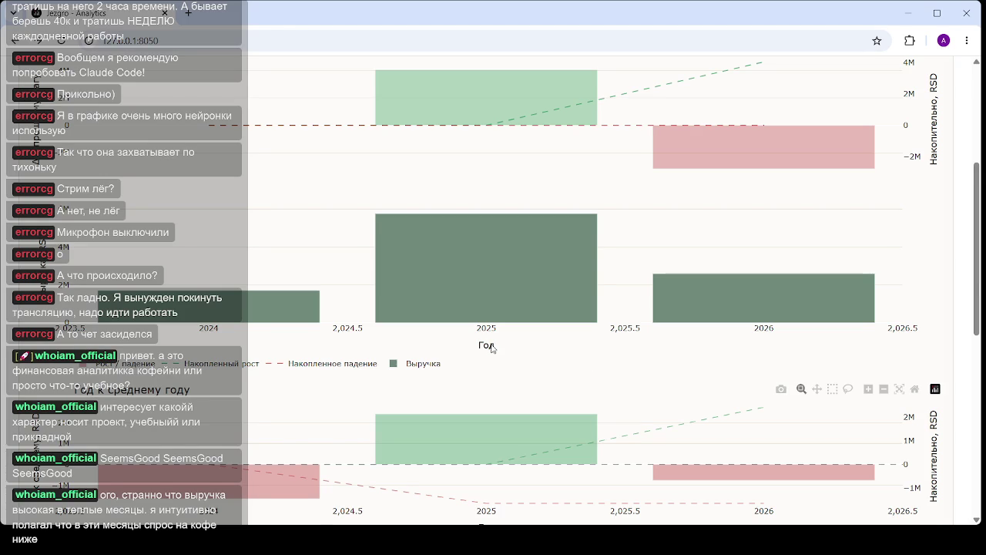
{"action": "scroll", "coordinate": [491, 348], "scroll_direction": "up", "scroll_amount": 2}
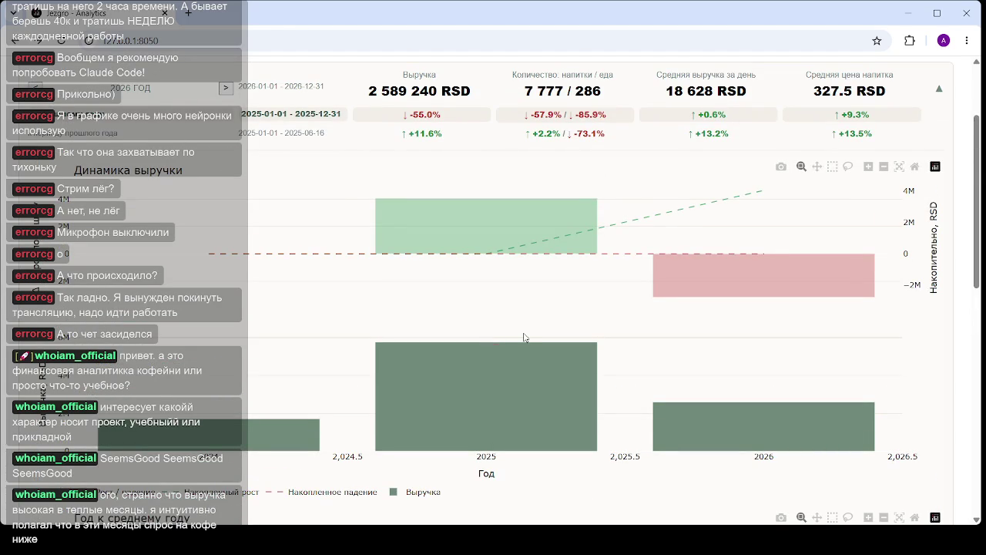
{"action": "scroll", "coordinate": [506, 330], "scroll_direction": "down", "scroll_amount": 2}
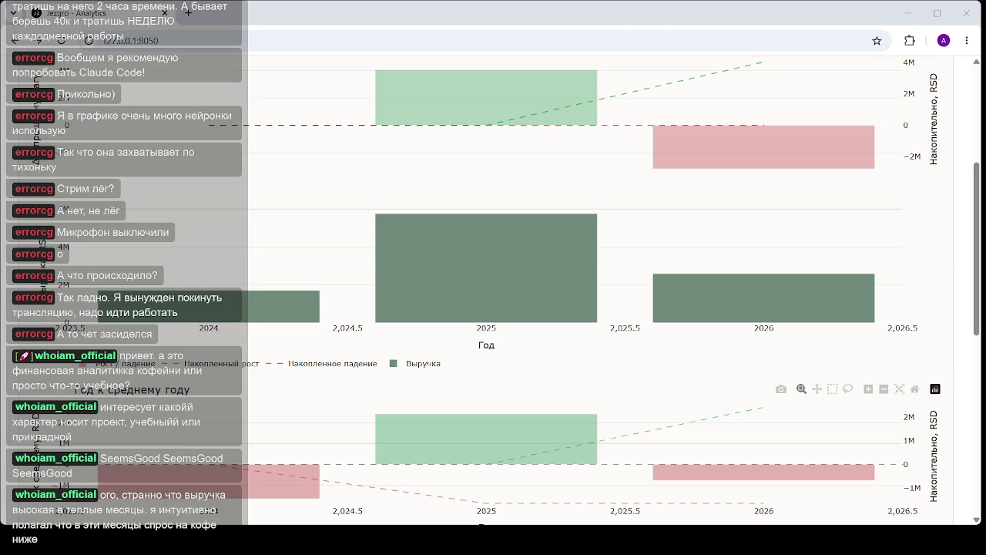
{"action": "left_click", "coordinate": [171, 43]}
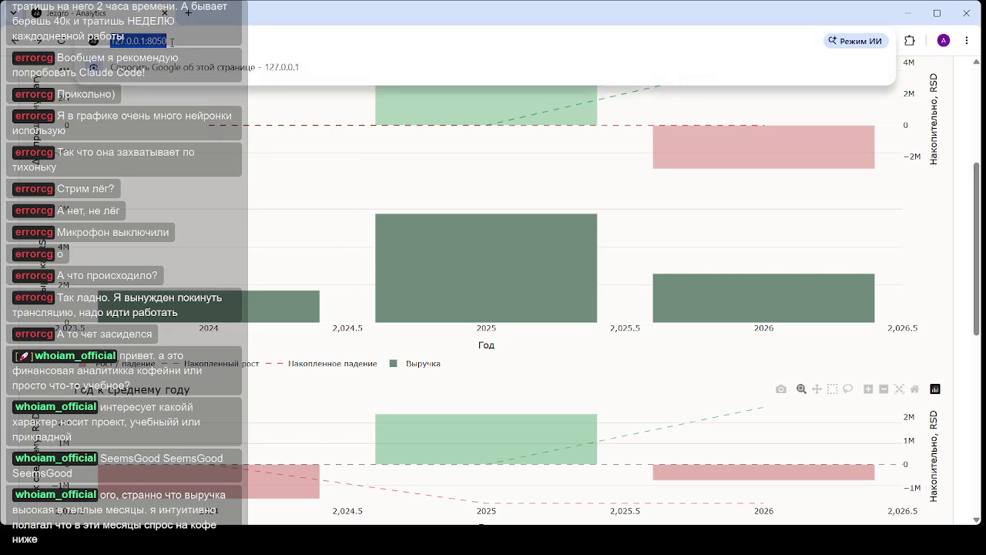
- Reload the dashboard and check the monthly income, expenses, profit and quantity charts
{"action": "key", "text": "Return"}
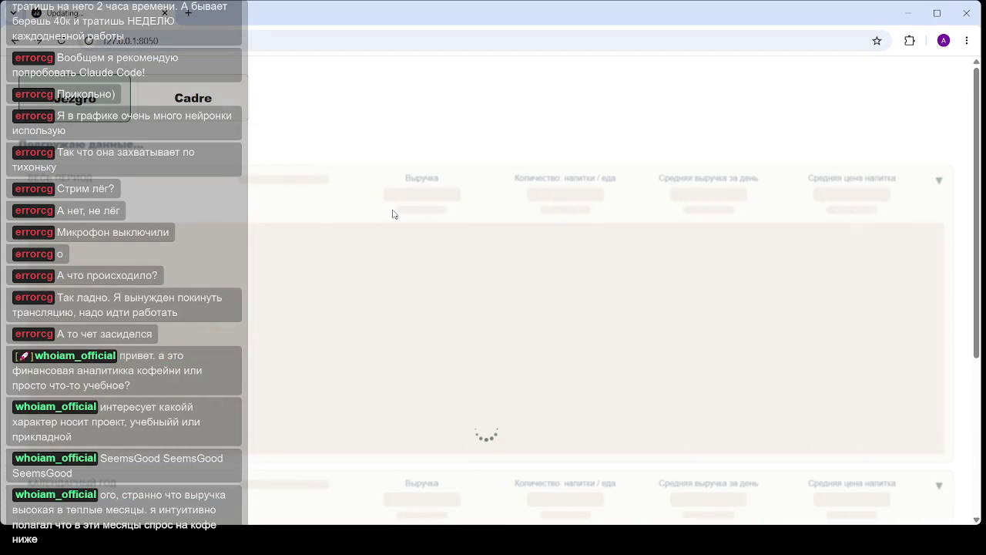
{"action": "scroll", "coordinate": [460, 288], "scroll_direction": "down", "scroll_amount": 5}
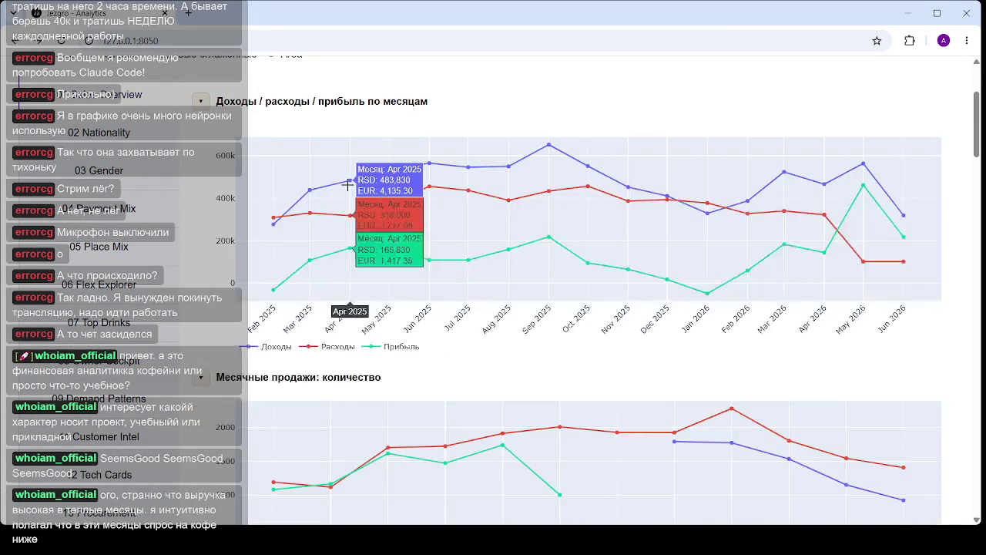
{"action": "scroll", "coordinate": [385, 197], "scroll_direction": "up", "scroll_amount": 2}
{"action": "scroll", "coordinate": [389, 202], "scroll_direction": "down", "scroll_amount": 3}
{"action": "scroll", "coordinate": [319, 265], "scroll_direction": "up", "scroll_amount": 2}
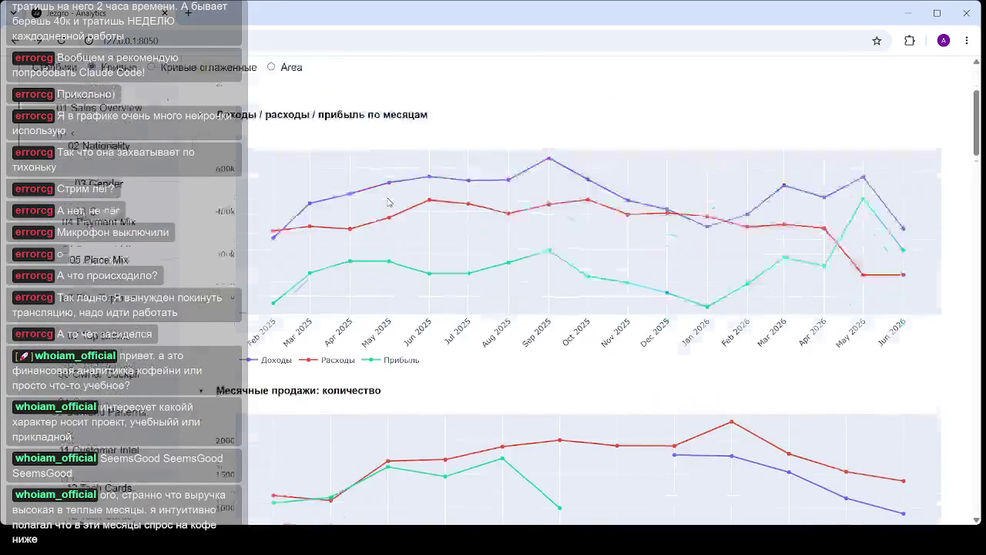
{"action": "left_click", "coordinate": [185, 42]}
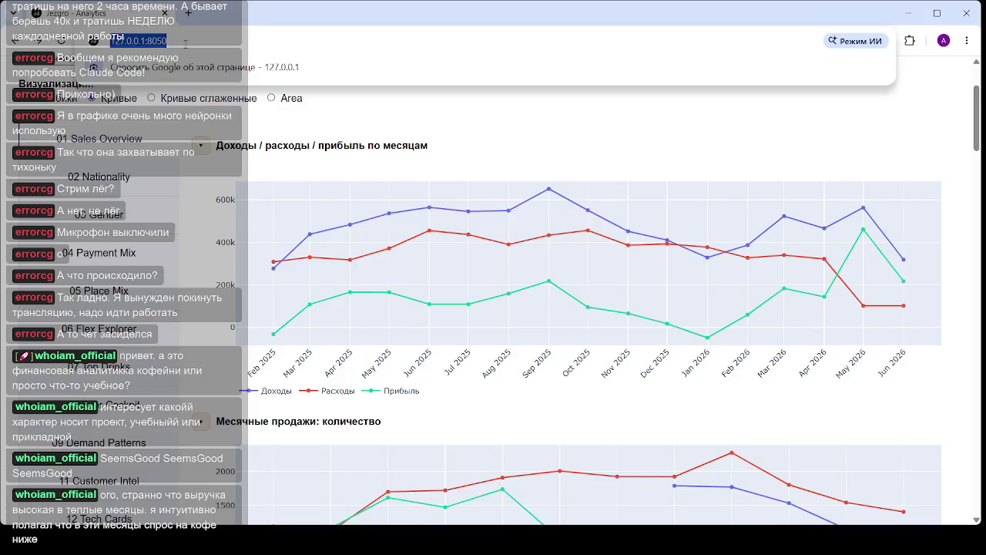
- Reload, expand the 319 020 RSD month card, and review the 2024–2026 monthly sales charts
{"action": "key", "text": "Return"}
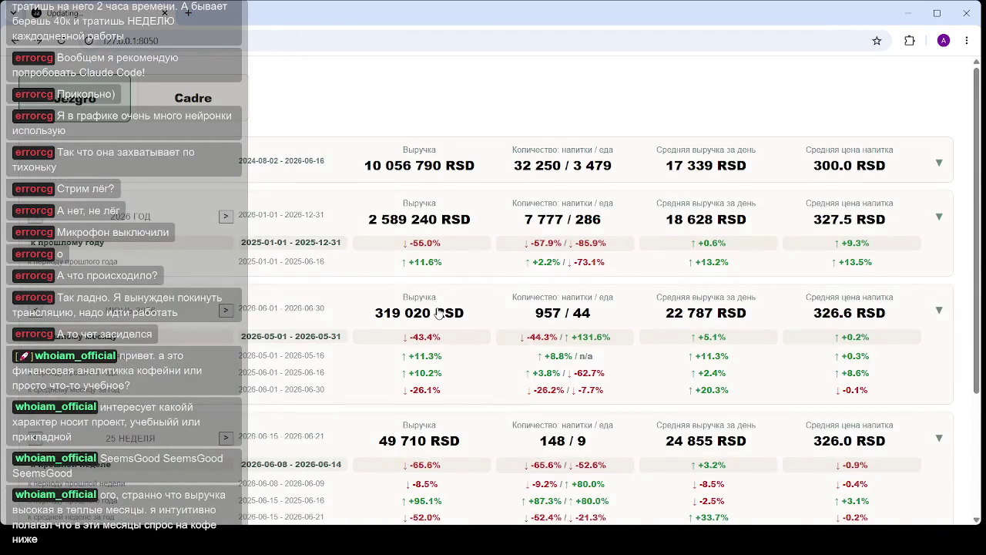
{"action": "left_click", "coordinate": [438, 312]}
{"action": "scroll", "coordinate": [460, 356], "scroll_direction": "down", "scroll_amount": 2}
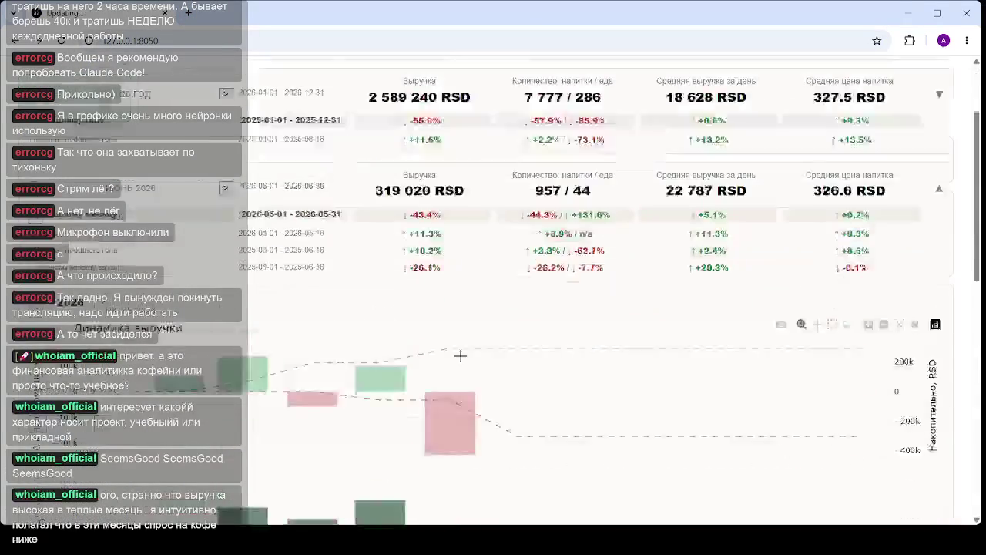
{"action": "scroll", "coordinate": [460, 355], "scroll_direction": "down", "scroll_amount": 5}
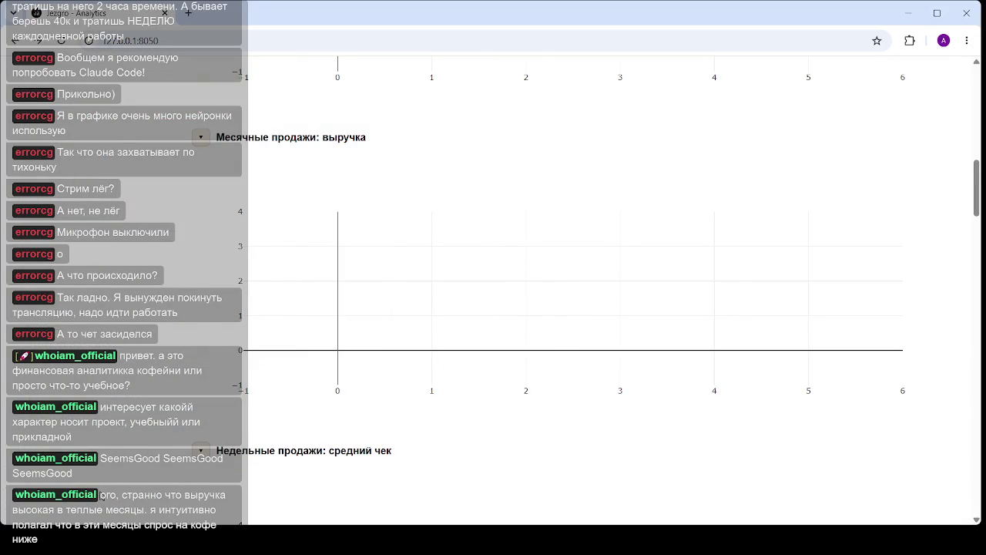
{"action": "scroll", "coordinate": [416, 300], "scroll_direction": "up", "scroll_amount": 1}
{"action": "scroll", "coordinate": [409, 295], "scroll_direction": "up", "scroll_amount": 3}
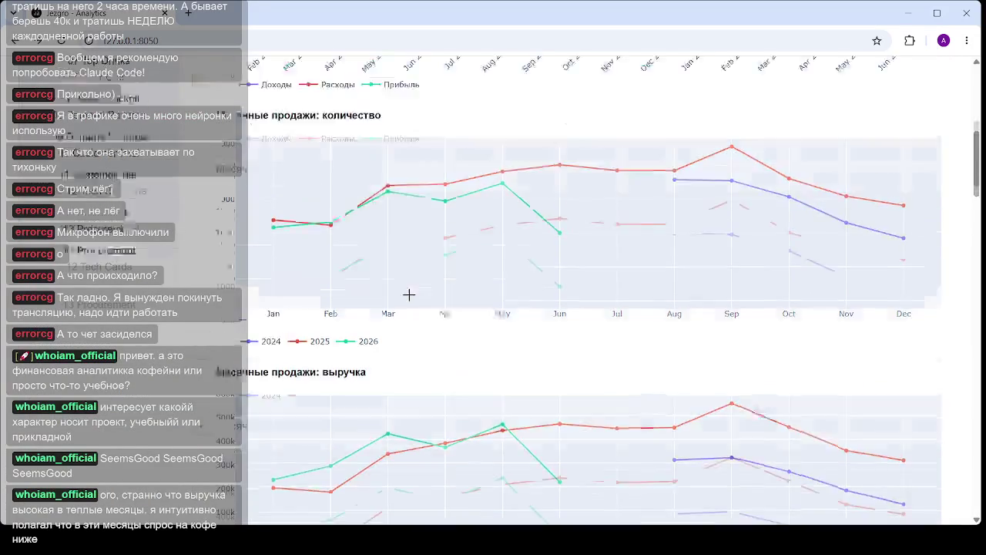
{"action": "scroll", "coordinate": [409, 295], "scroll_direction": "up", "scroll_amount": 3}
{"action": "scroll", "coordinate": [407, 293], "scroll_direction": "up", "scroll_amount": 3}
{"action": "scroll", "coordinate": [407, 293], "scroll_direction": "down", "scroll_amount": 2}
{"action": "scroll", "coordinate": [411, 299], "scroll_direction": "down", "scroll_amount": 2}
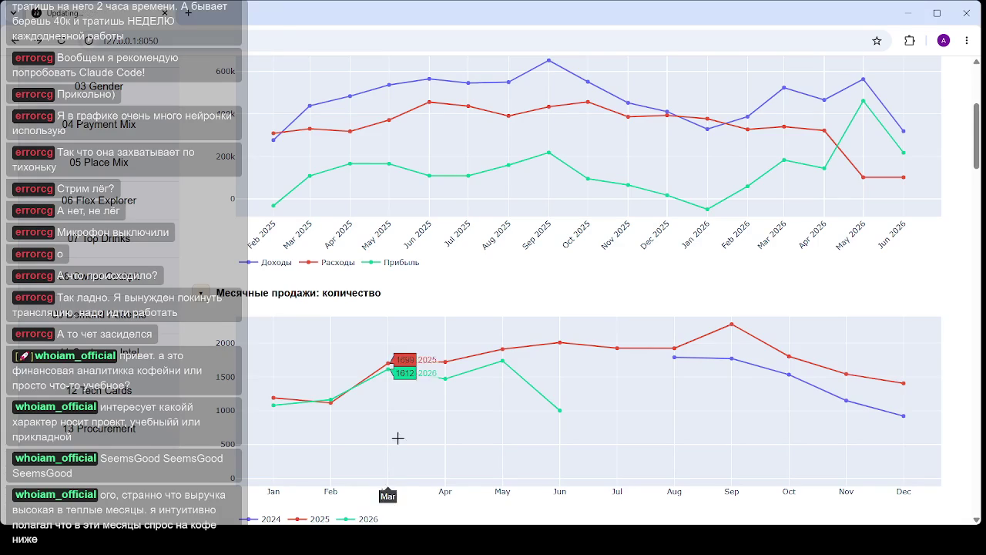
{"action": "left_click", "coordinate": [198, 48]}
- Reload the Coffee Analytics dashboard, scroll down the page, and reload it again with F5
{"action": "key", "text": "Return"}
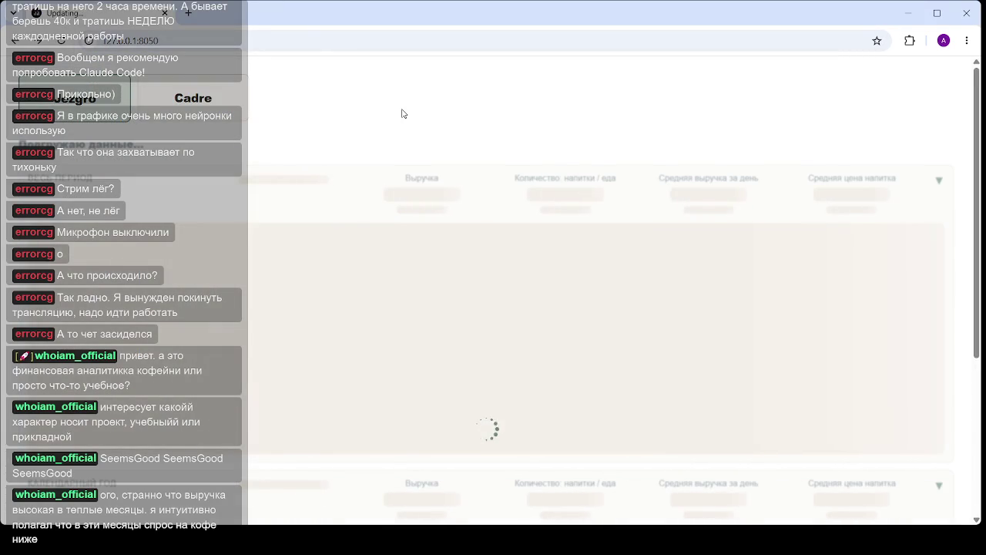
{"action": "scroll", "coordinate": [362, 293], "scroll_direction": "down", "scroll_amount": 2}
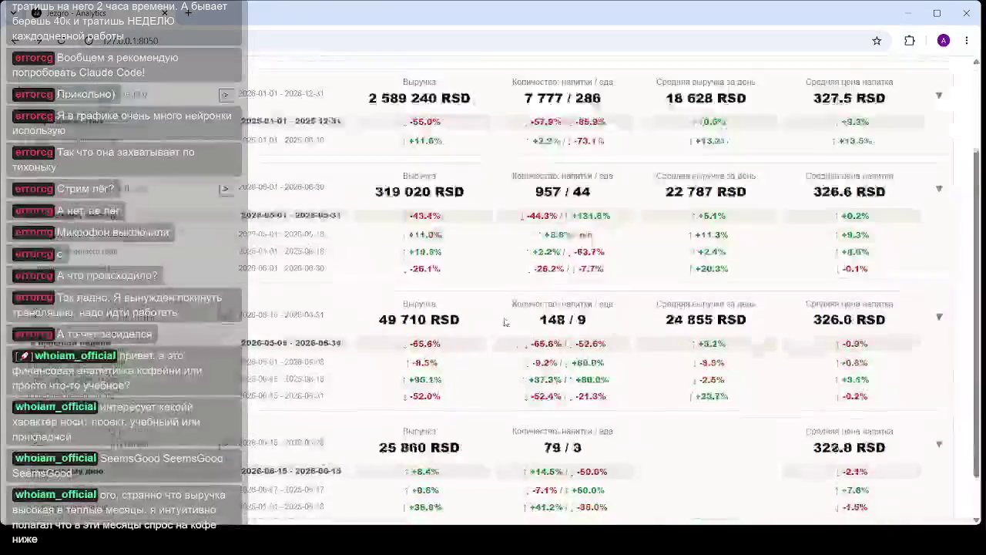
{"action": "scroll", "coordinate": [416, 277], "scroll_direction": "down", "scroll_amount": 1}
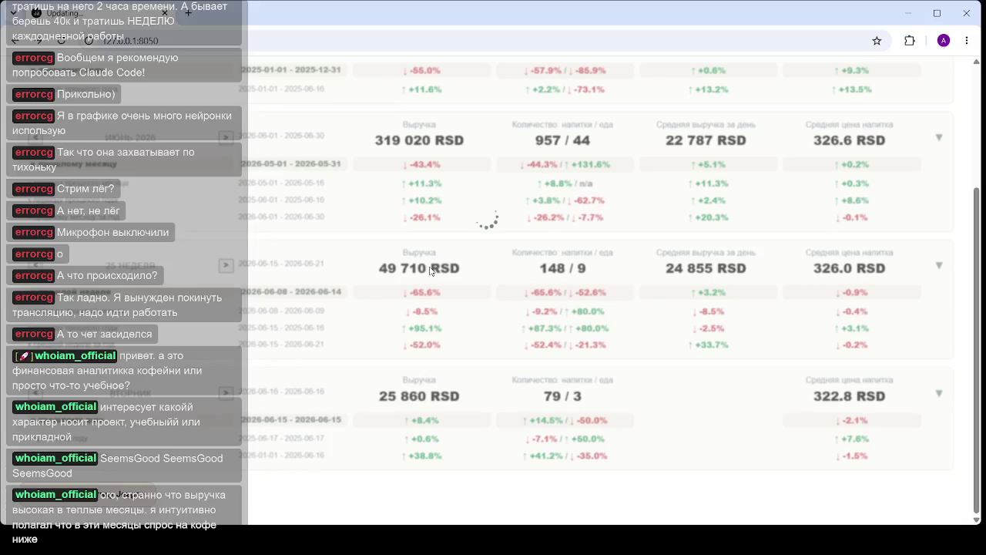
{"action": "scroll", "coordinate": [470, 341], "scroll_direction": "down", "scroll_amount": 5}
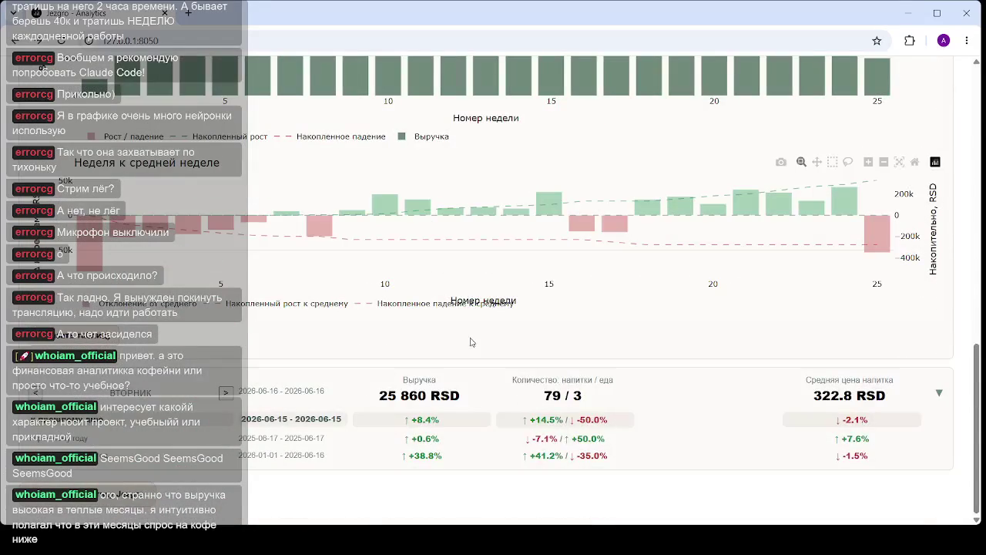
{"action": "key", "text": "F5"}
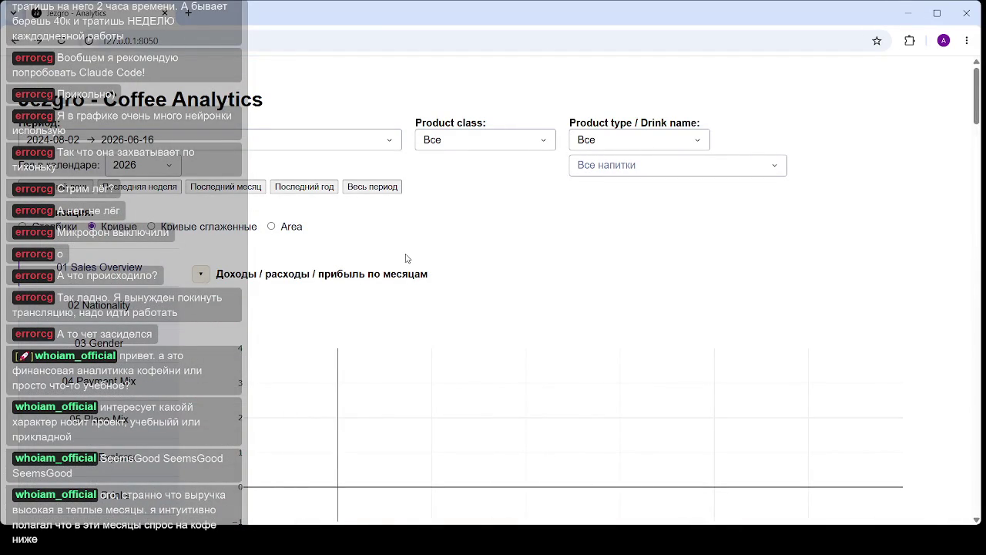
- Reload the dashboard from the address bar and expand the 2026 year card (2 589 240 RSD)
{"action": "scroll", "coordinate": [518, 266], "scroll_direction": "down", "scroll_amount": 2}
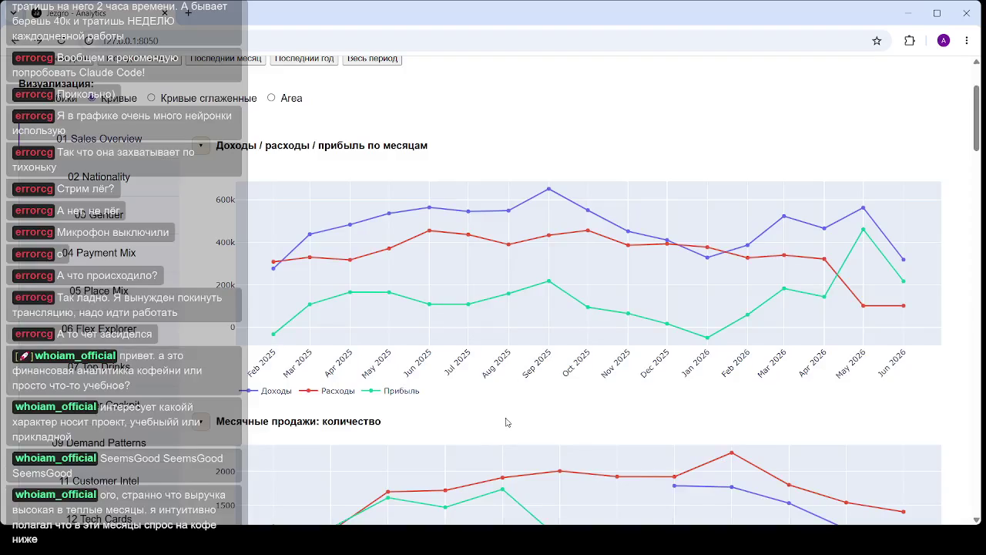
{"action": "scroll", "coordinate": [389, 266], "scroll_direction": "up", "scroll_amount": 2}
{"action": "left_click", "coordinate": [208, 36]}
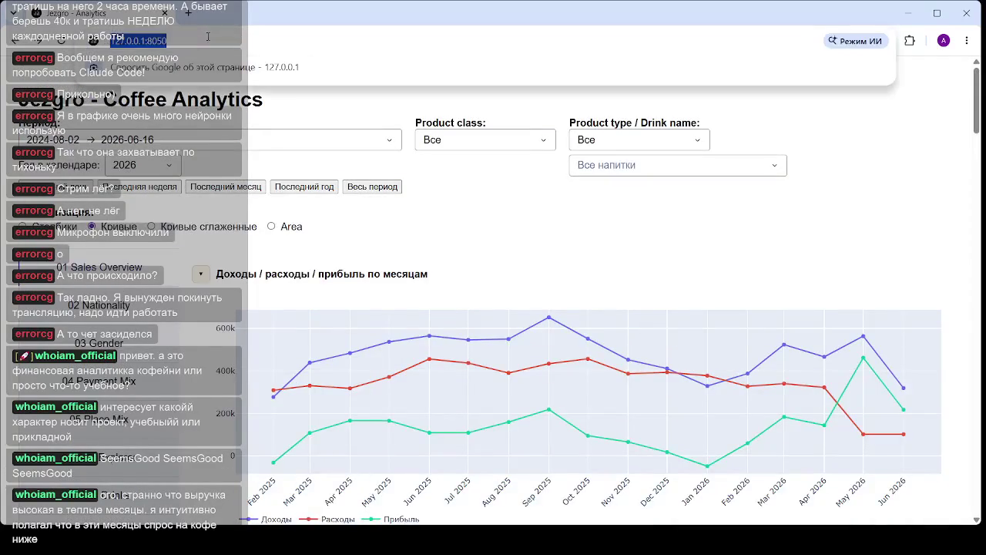
{"action": "key", "text": "Return"}
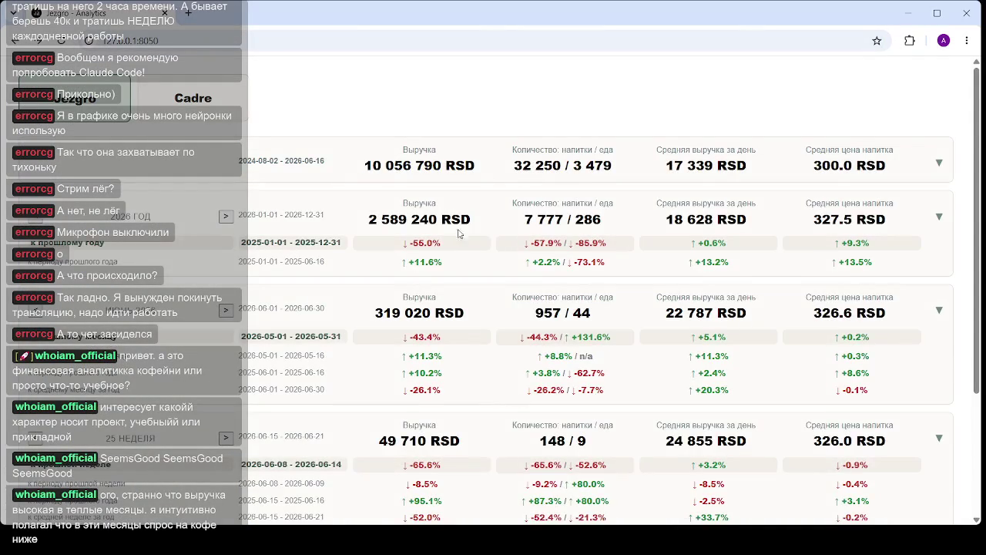
{"action": "left_click", "coordinate": [456, 219]}
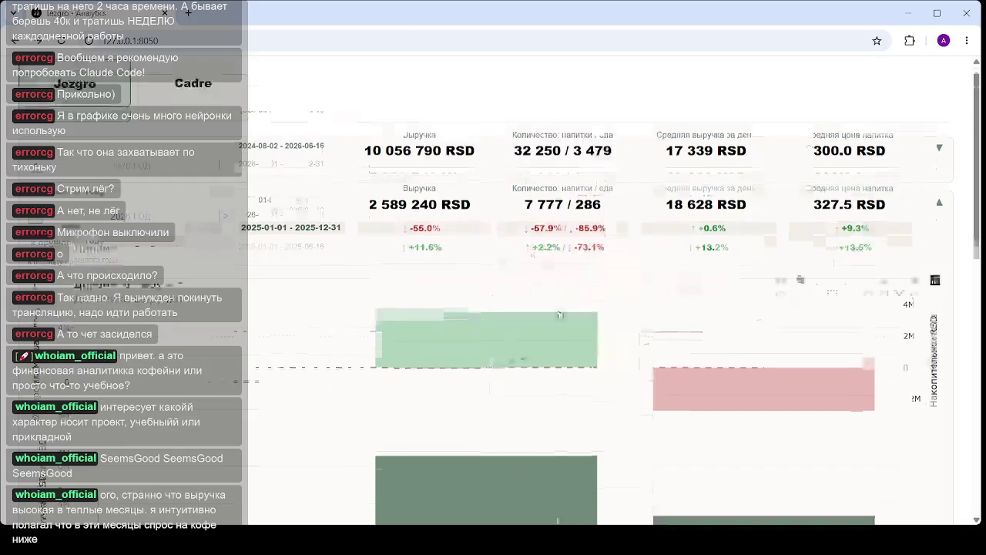
- Scroll through the 2026 yearly revenue waterfall charts
{"action": "scroll", "coordinate": [591, 255], "scroll_direction": "down", "scroll_amount": 4}
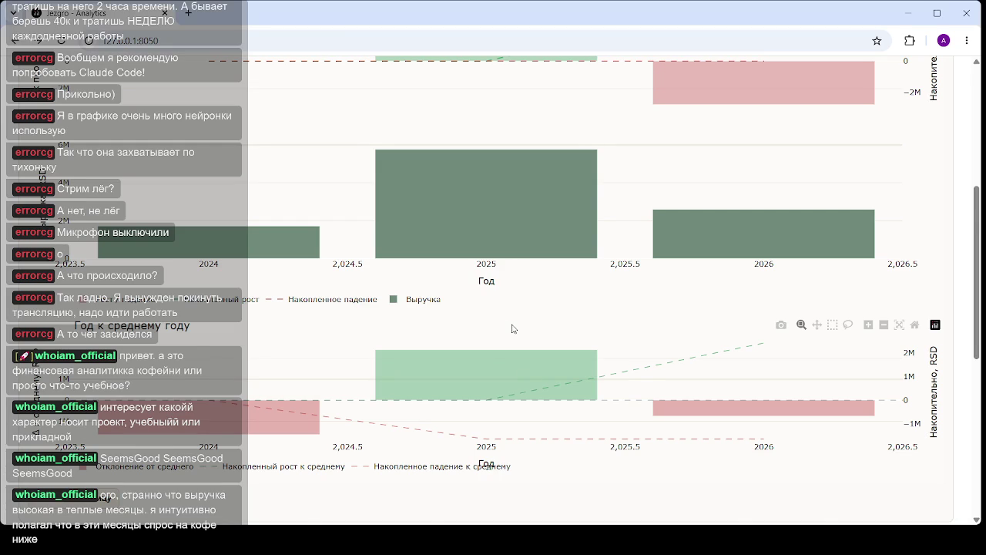
{"action": "scroll", "coordinate": [513, 327], "scroll_direction": "down", "scroll_amount": 1}
{"action": "scroll", "coordinate": [467, 346], "scroll_direction": "down", "scroll_amount": 5}
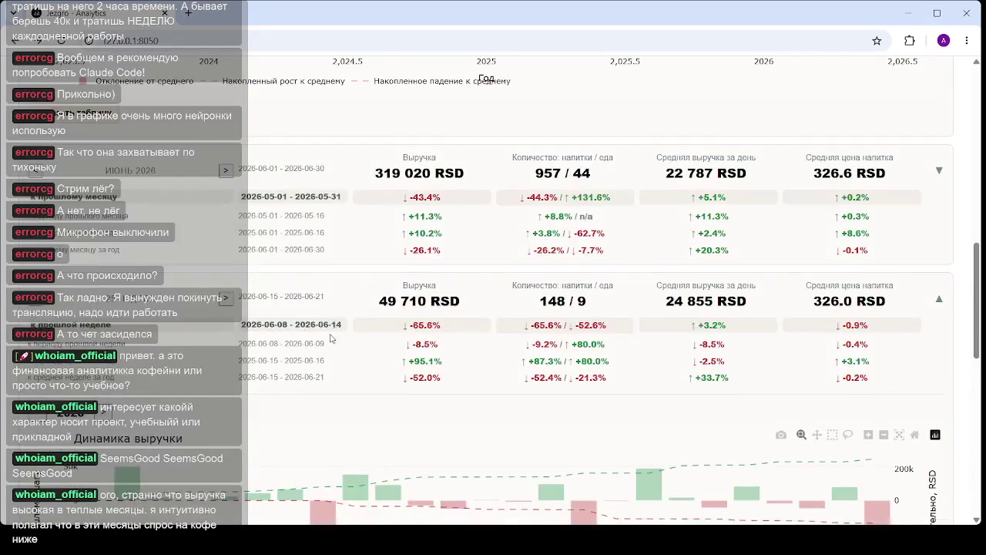
{"action": "scroll", "coordinate": [464, 341], "scroll_direction": "down", "scroll_amount": 3}
{"action": "scroll", "coordinate": [354, 310], "scroll_direction": "down", "scroll_amount": 2}
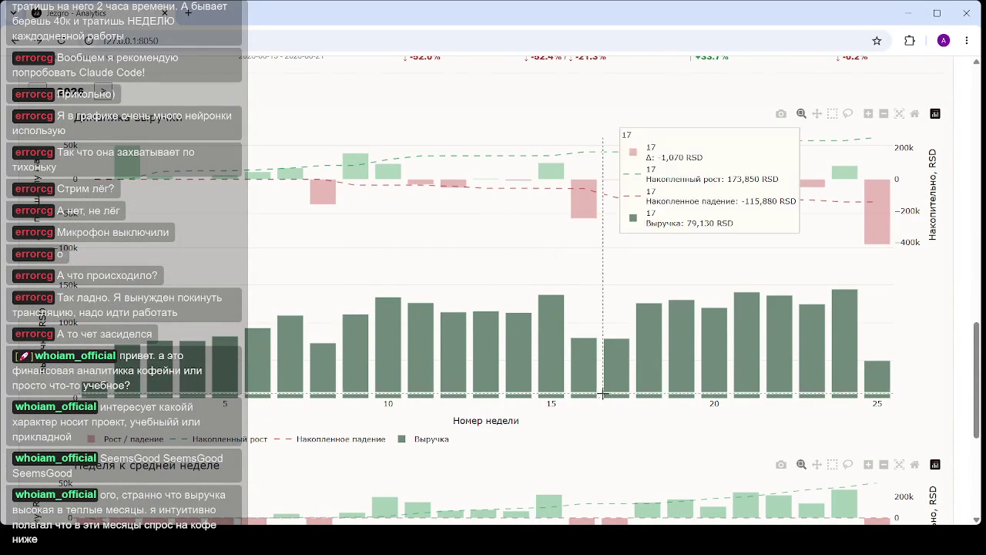
{"action": "scroll", "coordinate": [610, 406], "scroll_direction": "down", "scroll_amount": 1}
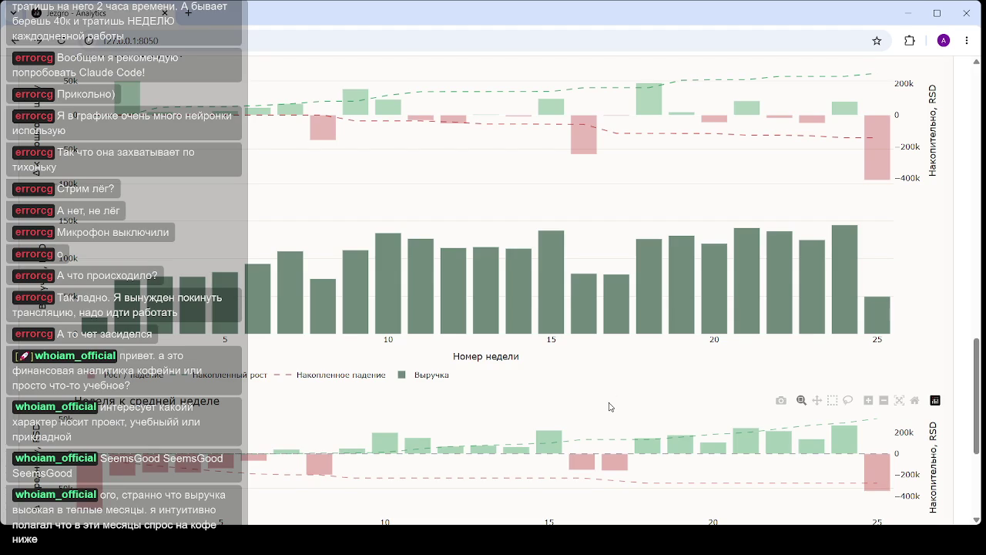
{"action": "mouse_move", "coordinate": [551, 347]}
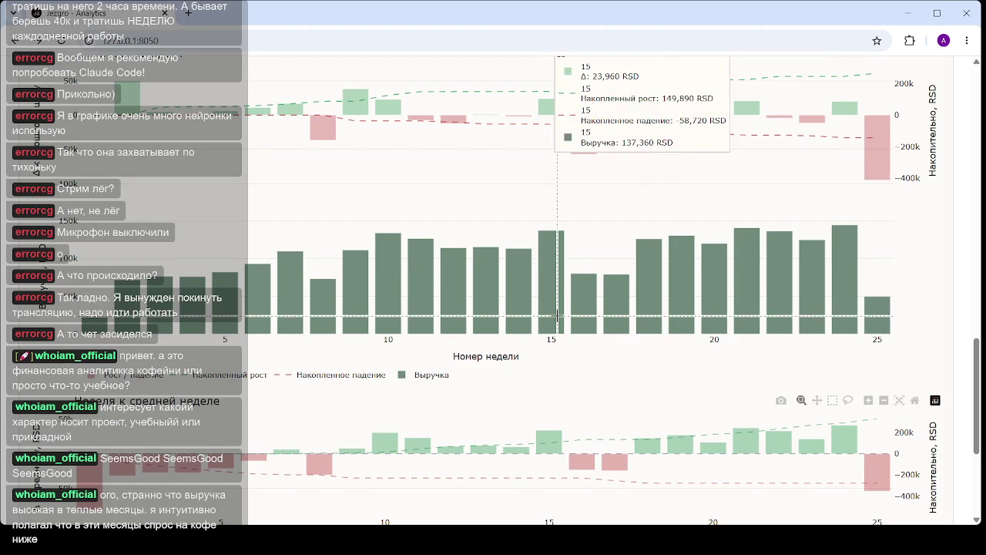
{"action": "scroll", "coordinate": [342, 295], "scroll_direction": "up", "scroll_amount": 3}
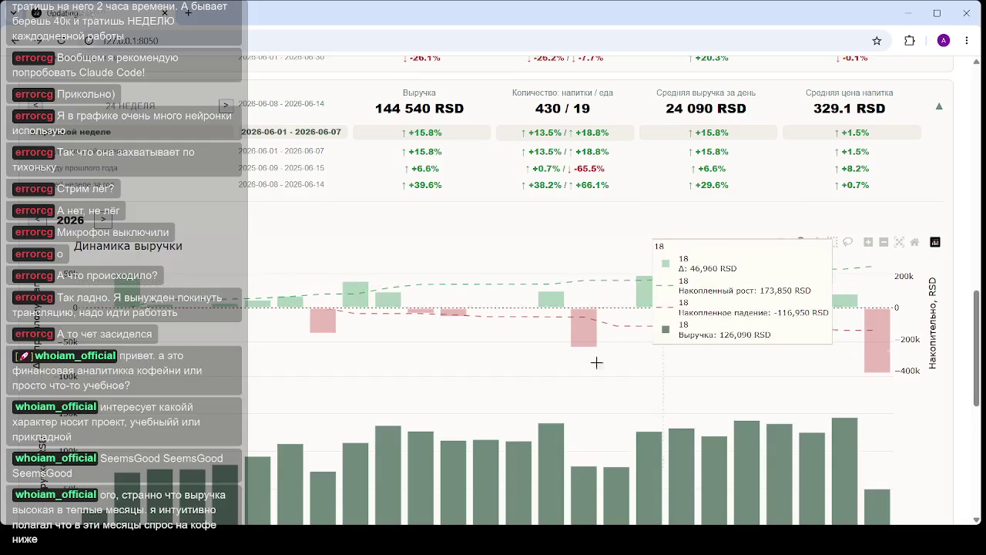
{"action": "left_click", "coordinate": [226, 104]}
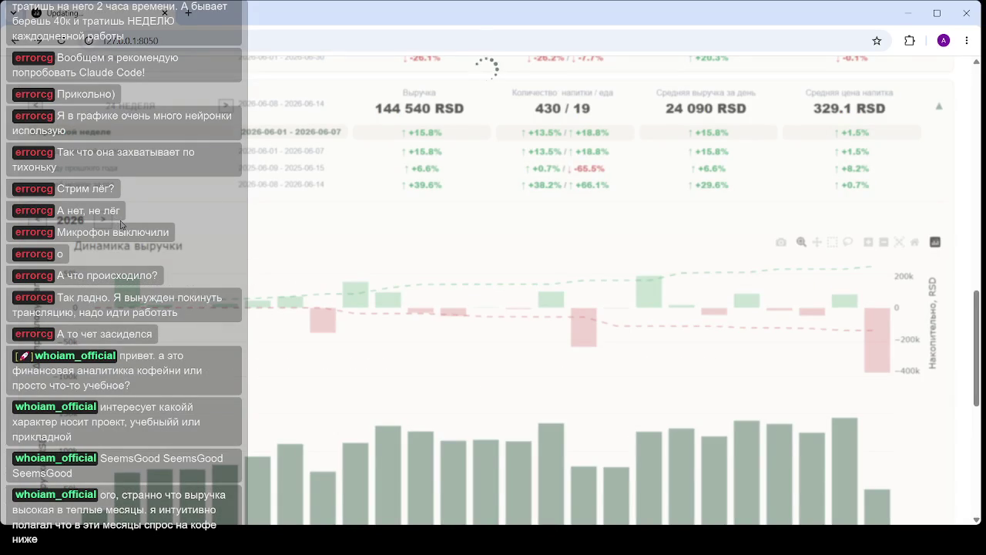
- Switch the weekly revenue charts to 2025 and scroll through them
{"action": "left_click", "coordinate": [43, 222]}
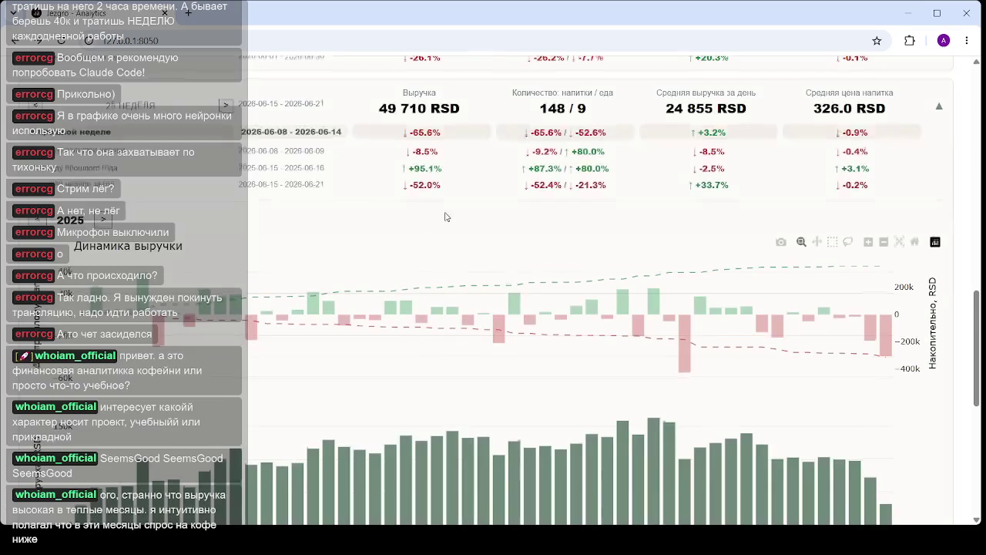
{"action": "scroll", "coordinate": [445, 217], "scroll_direction": "down", "scroll_amount": 2}
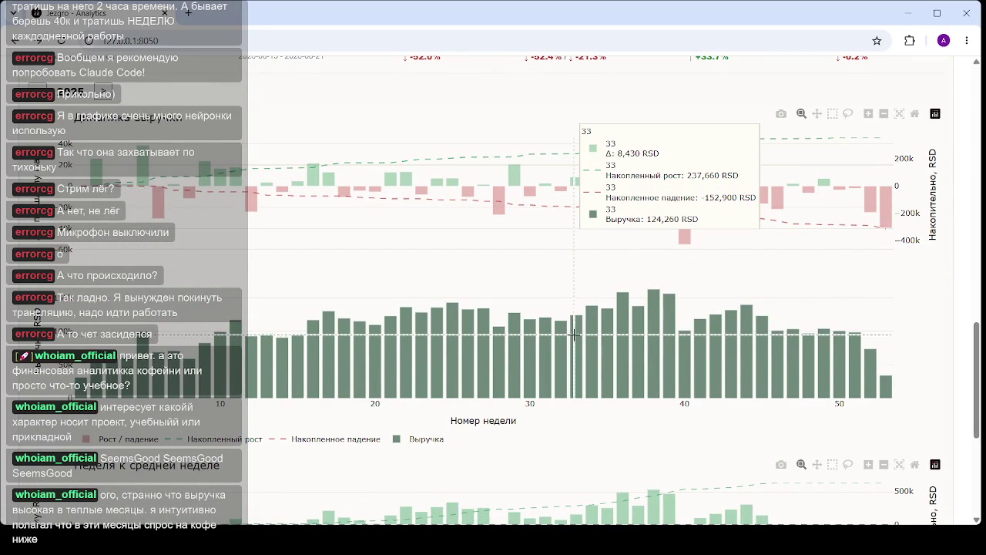
{"action": "scroll", "coordinate": [577, 331], "scroll_direction": "up", "scroll_amount": 5}
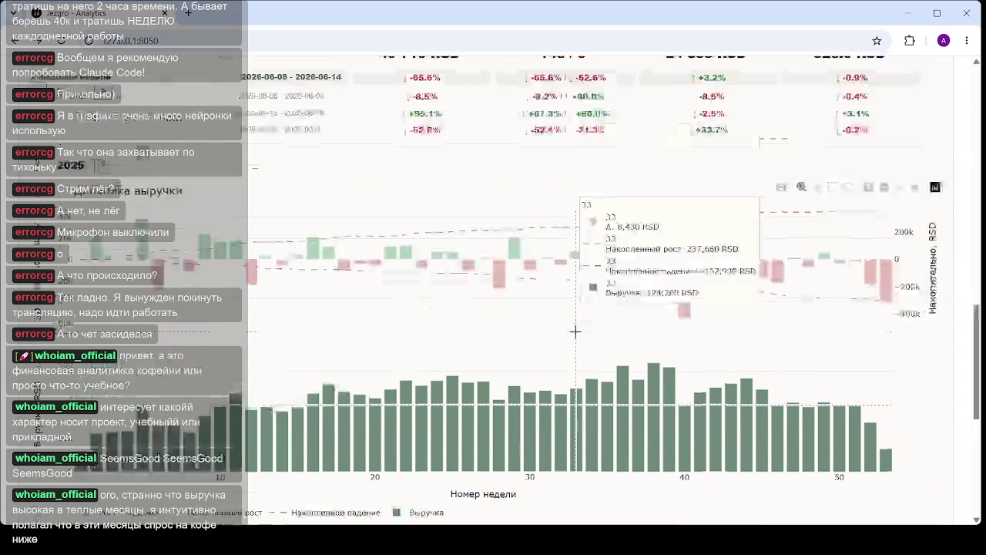
{"action": "scroll", "coordinate": [580, 328], "scroll_direction": "down", "scroll_amount": 6}
{"action": "scroll", "coordinate": [580, 324], "scroll_direction": "down", "scroll_amount": 3}
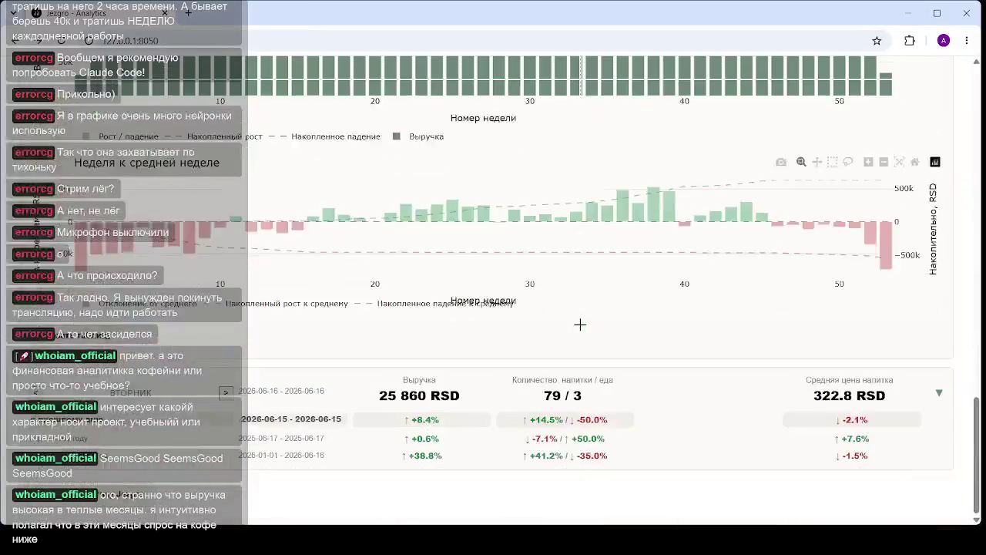
{"action": "scroll", "coordinate": [579, 327], "scroll_direction": "up", "scroll_amount": 2}
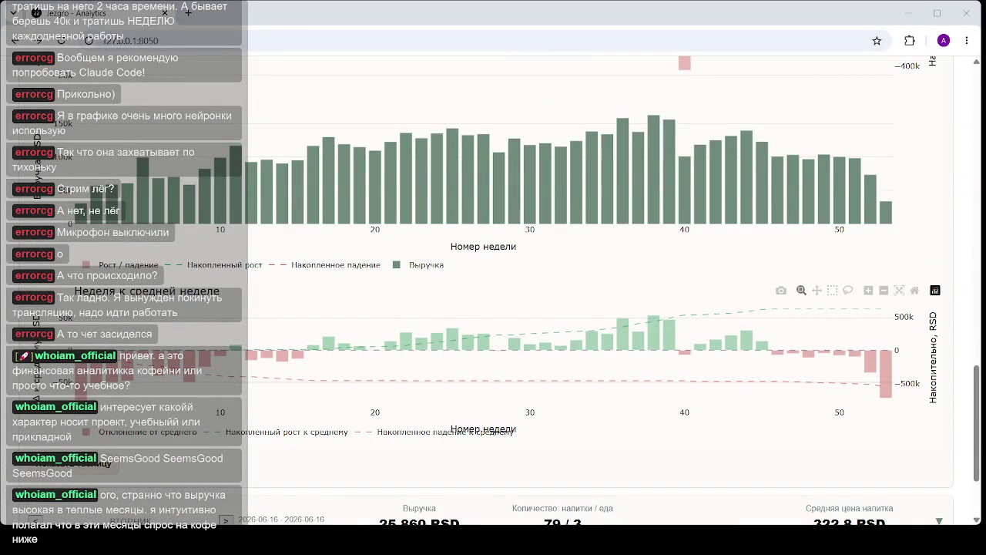
{"action": "scroll", "coordinate": [460, 233], "scroll_direction": "up", "scroll_amount": 2}
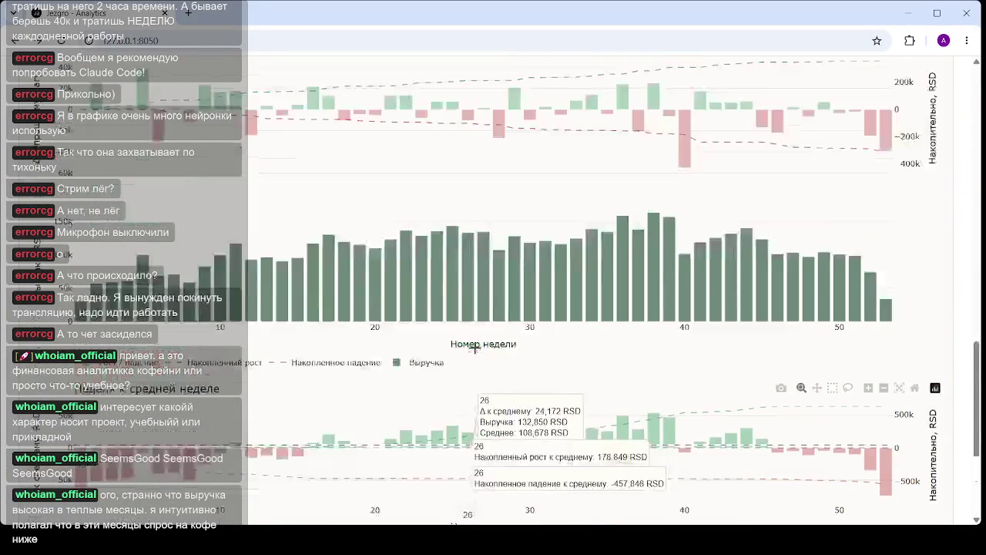
{"action": "scroll", "coordinate": [460, 233], "scroll_direction": "up", "scroll_amount": 3}
{"action": "scroll", "coordinate": [460, 233], "scroll_direction": "down", "scroll_amount": 2}
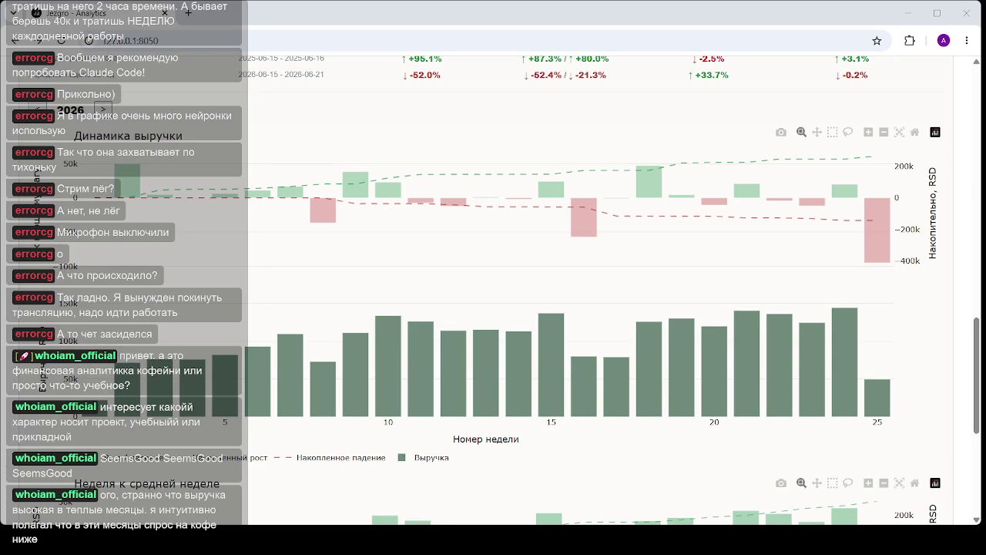
{"action": "mouse_move", "coordinate": [552, 339]}
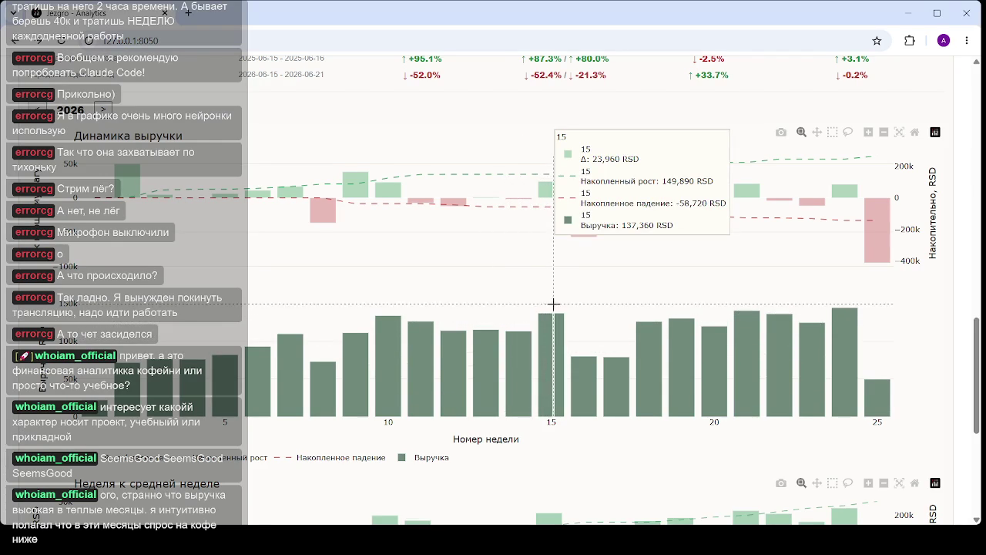
- Scroll the 2026 weekly revenue charts to week 15, showing 137,360 RSD
{"action": "scroll", "coordinate": [561, 317], "scroll_direction": "down", "scroll_amount": 3}
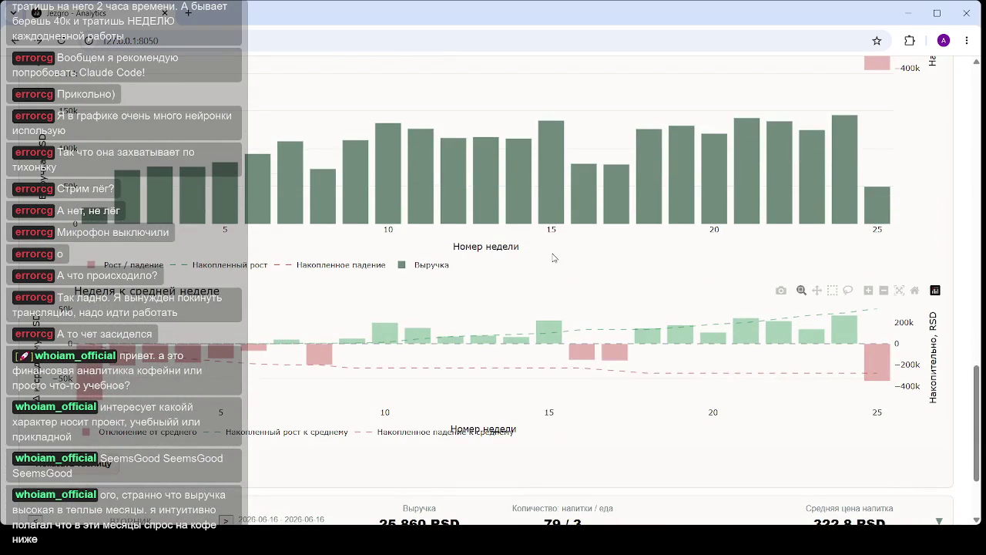
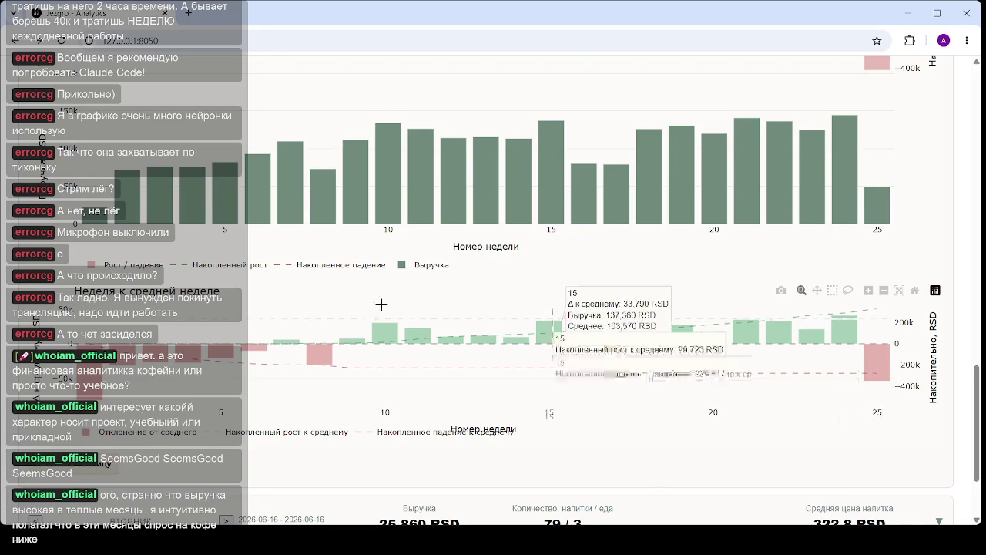
- Reload the dashboard page and expand the 2026 year card to show its revenue chart
{"action": "scroll", "coordinate": [197, 280], "scroll_direction": "up", "scroll_amount": 2}
{"action": "scroll", "coordinate": [197, 281], "scroll_direction": "up", "scroll_amount": 2}
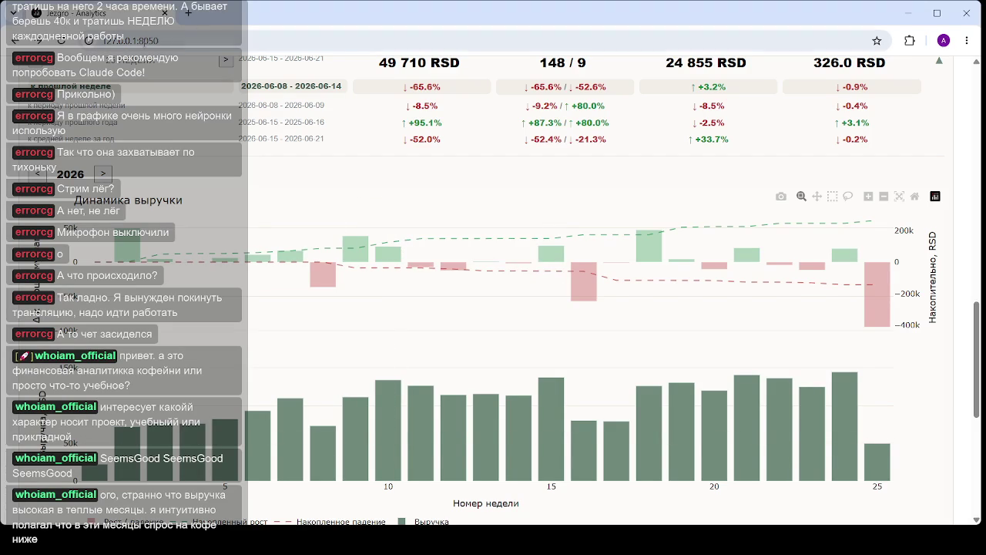
{"action": "left_click", "coordinate": [164, 42]}
{"action": "key", "text": "Return"}
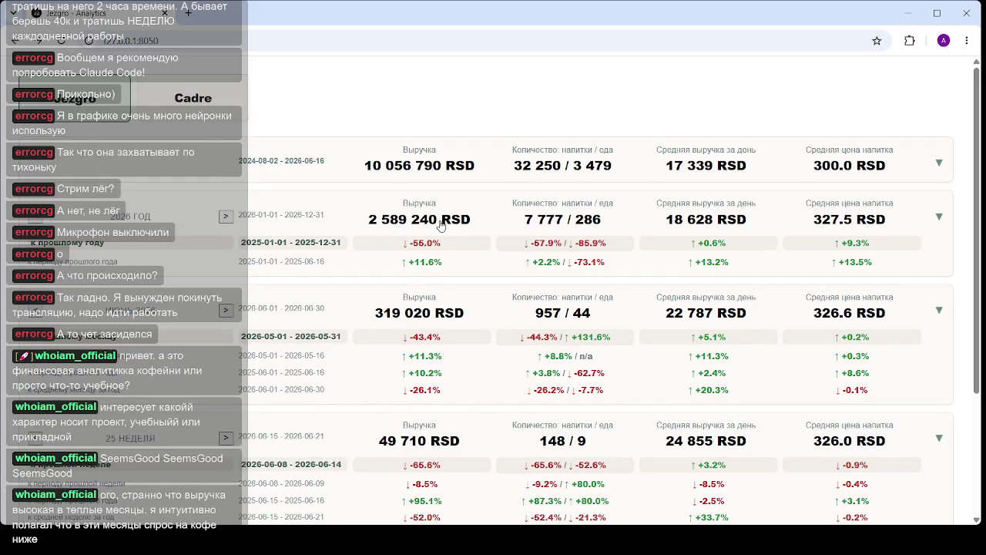
{"action": "left_click", "coordinate": [440, 224]}
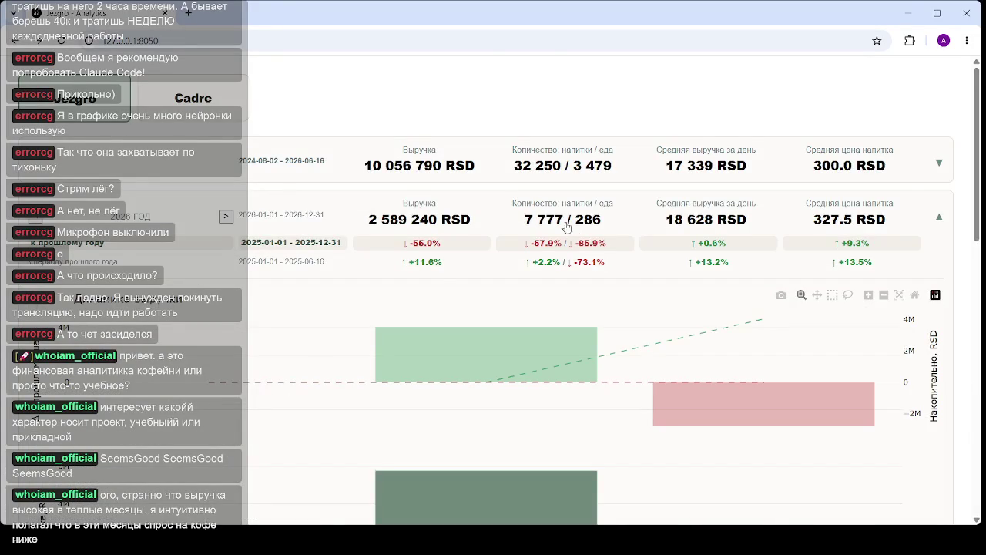
- Review the 2024–2026 yearly revenue and deviation charts, then collapse the 2026 year card
{"action": "scroll", "coordinate": [539, 231], "scroll_direction": "down", "scroll_amount": 5}
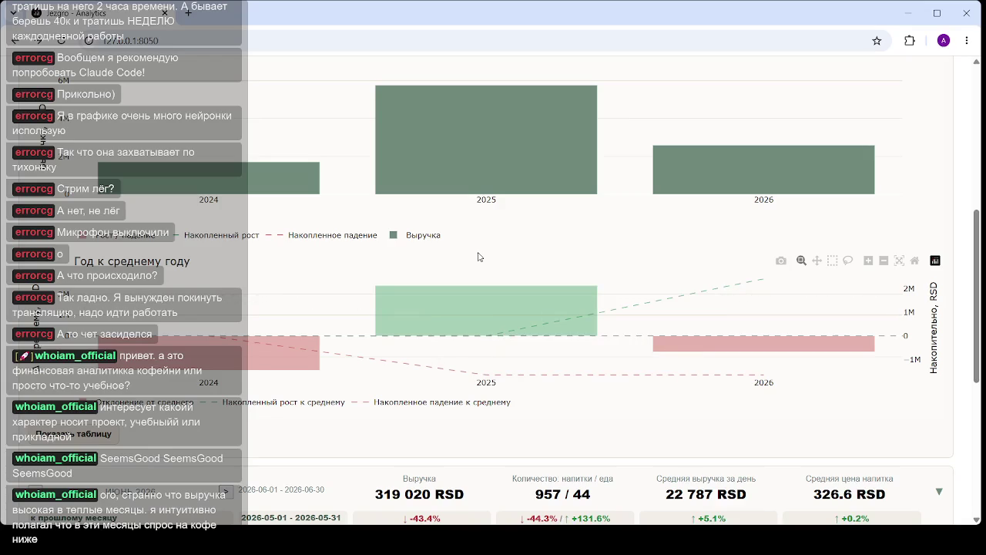
{"action": "scroll", "coordinate": [472, 254], "scroll_direction": "up", "scroll_amount": 5}
{"action": "scroll", "coordinate": [467, 250], "scroll_direction": "down", "scroll_amount": 3}
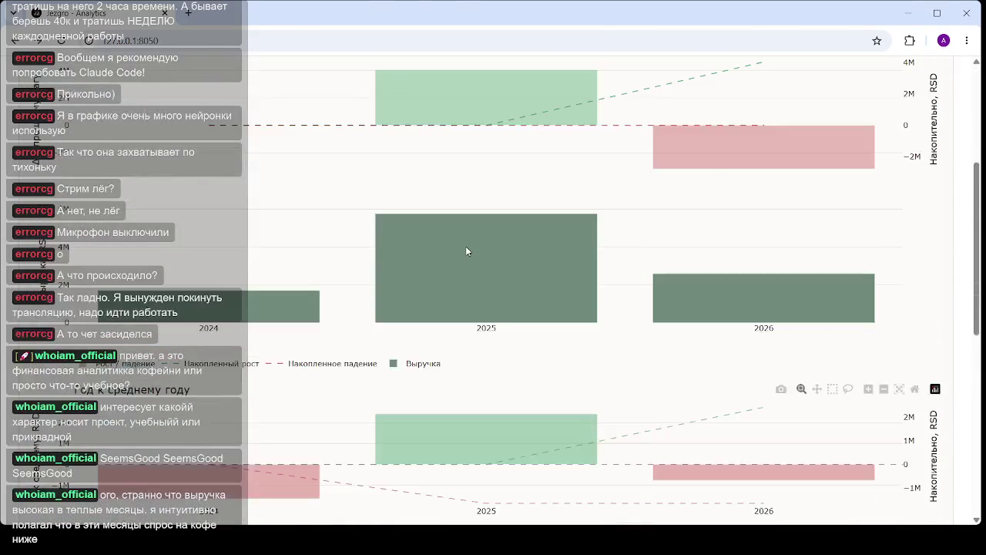
{"action": "scroll", "coordinate": [467, 249], "scroll_direction": "down", "scroll_amount": 2}
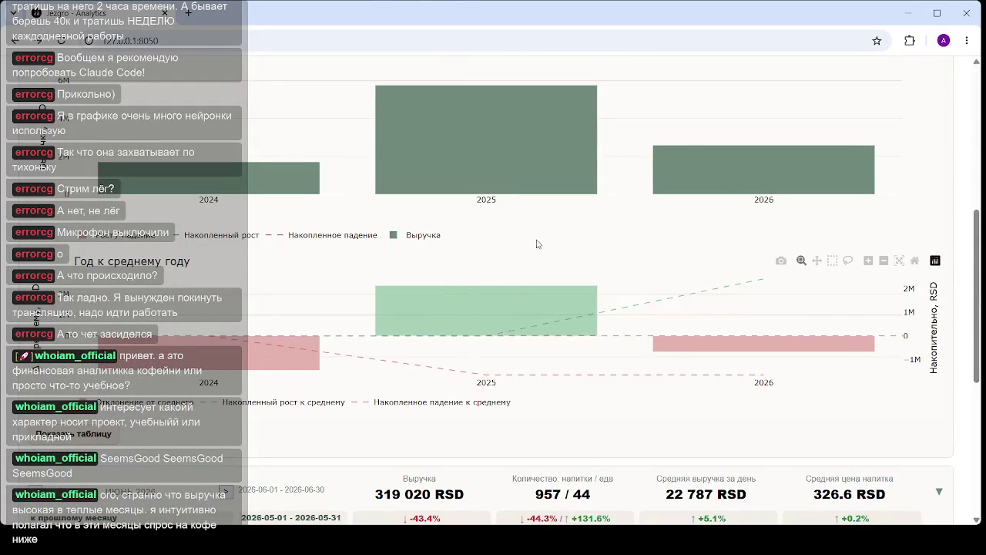
{"action": "scroll", "coordinate": [520, 298], "scroll_direction": "up", "scroll_amount": 4}
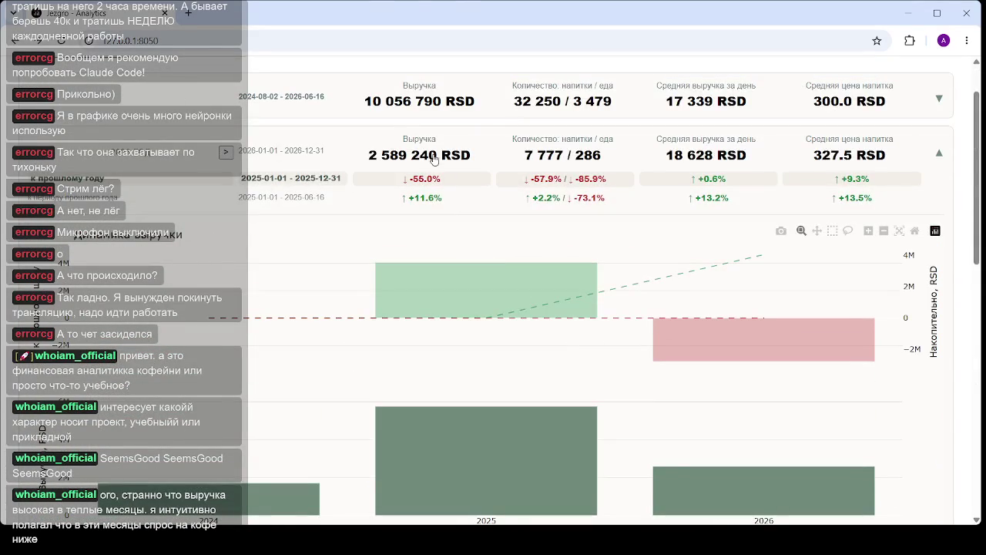
{"action": "scroll", "coordinate": [510, 362], "scroll_direction": "down", "scroll_amount": 3}
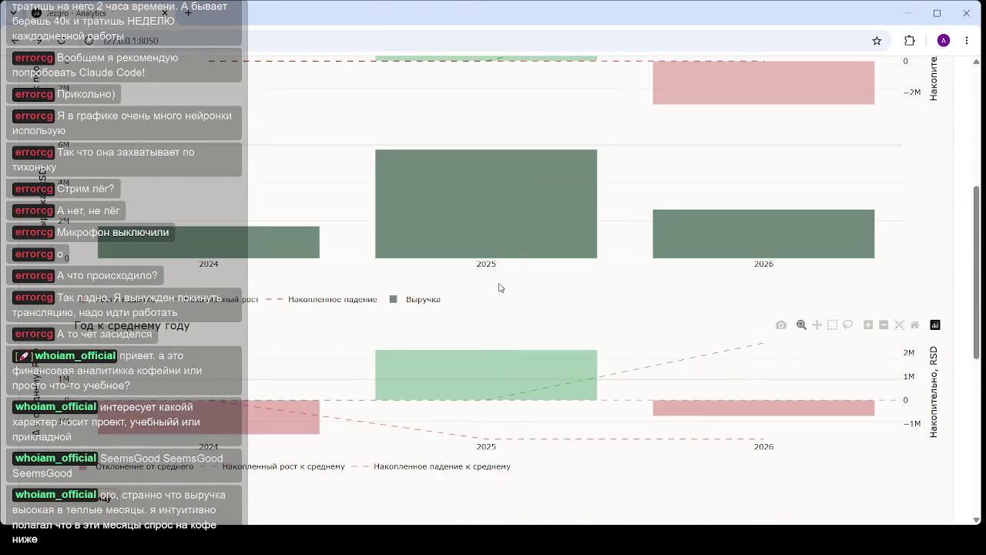
{"action": "scroll", "coordinate": [499, 286], "scroll_direction": "up", "scroll_amount": 2}
{"action": "scroll", "coordinate": [717, 219], "scroll_direction": "down", "scroll_amount": 1}
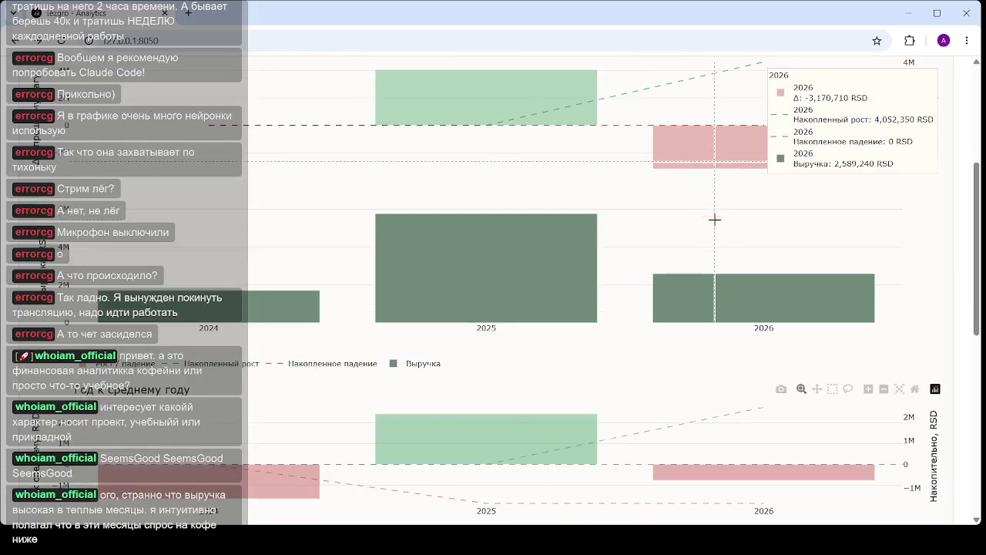
{"action": "scroll", "coordinate": [501, 436], "scroll_direction": "down", "scroll_amount": 2}
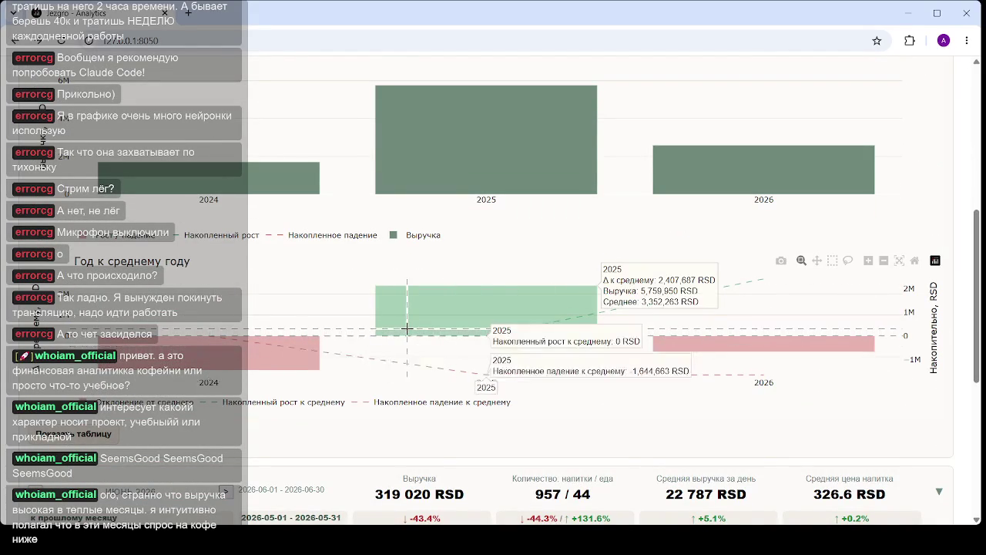
{"action": "scroll", "coordinate": [406, 105], "scroll_direction": "up", "scroll_amount": 2}
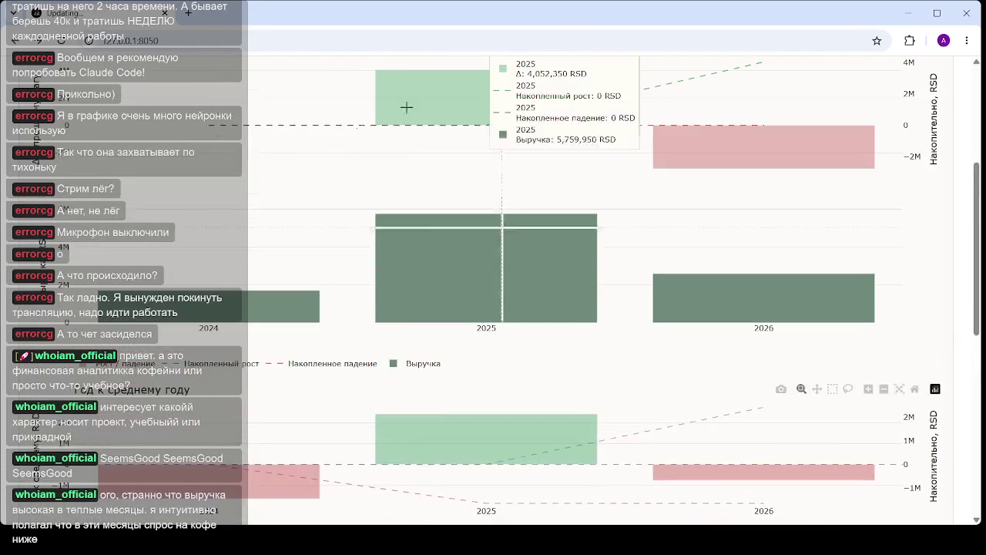
{"action": "scroll", "coordinate": [430, 137], "scroll_direction": "down", "scroll_amount": 1}
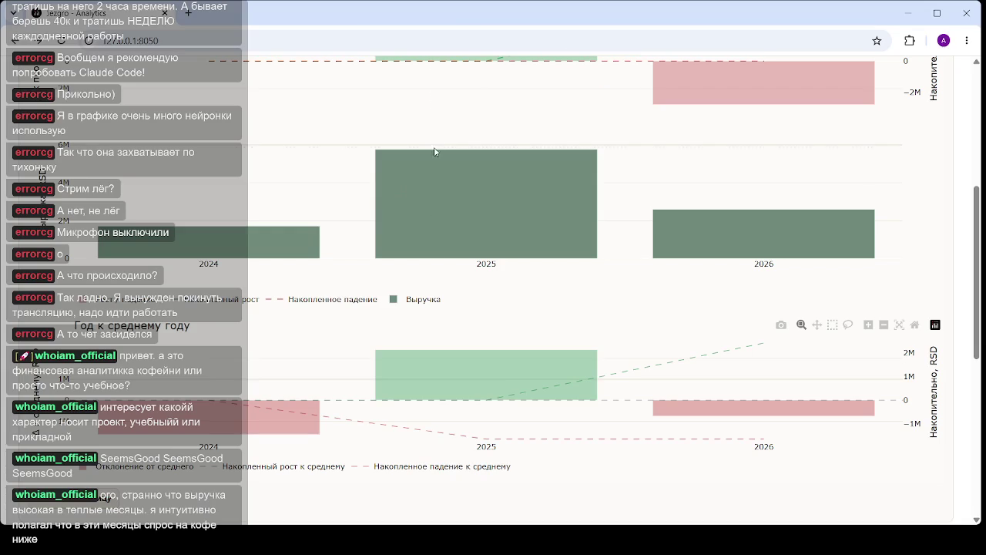
{"action": "scroll", "coordinate": [346, 270], "scroll_direction": "up", "scroll_amount": 1}
{"action": "scroll", "coordinate": [440, 220], "scroll_direction": "up", "scroll_amount": 4}
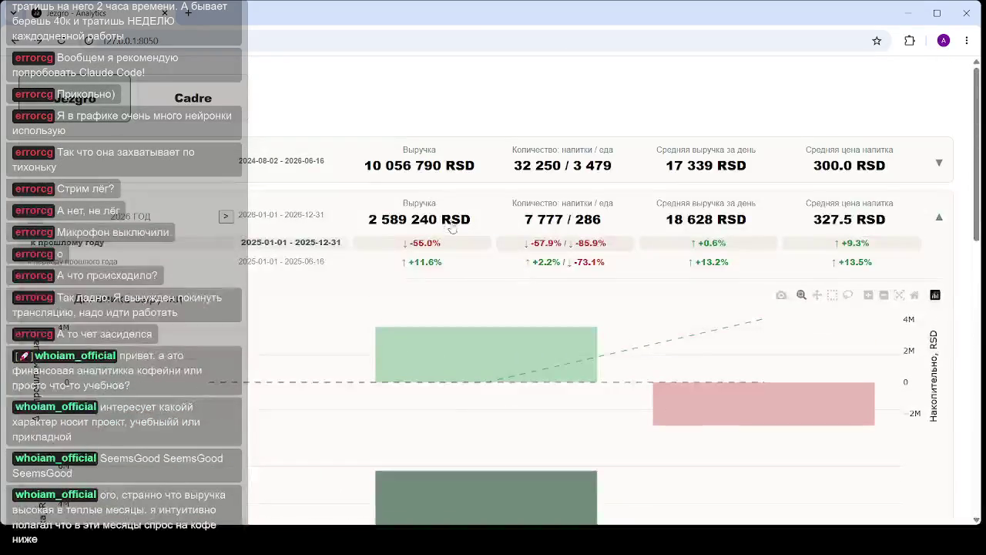
{"action": "left_click", "coordinate": [455, 232]}
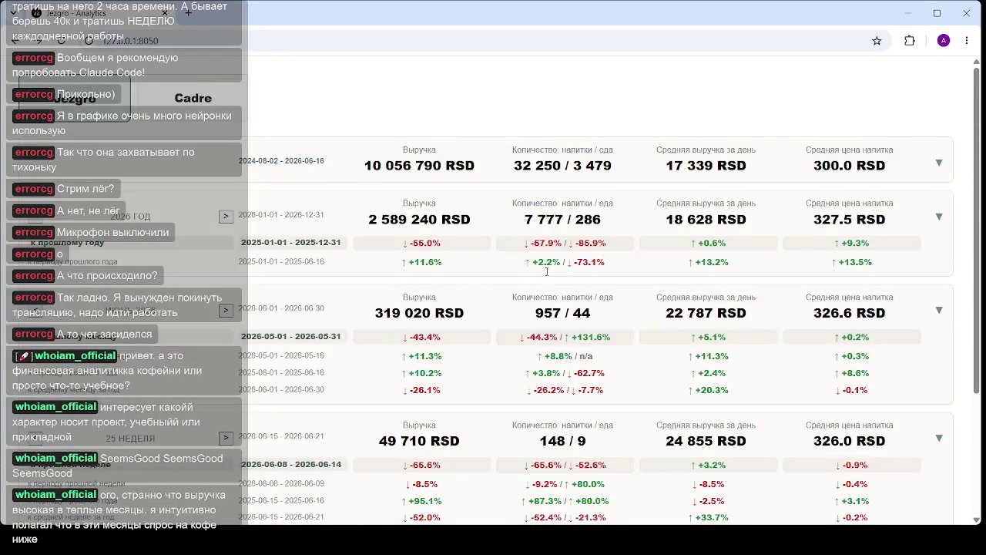
- Expand the June 2026 card and review its January–June revenue and month-versus-average charts
{"action": "left_click", "coordinate": [443, 309]}
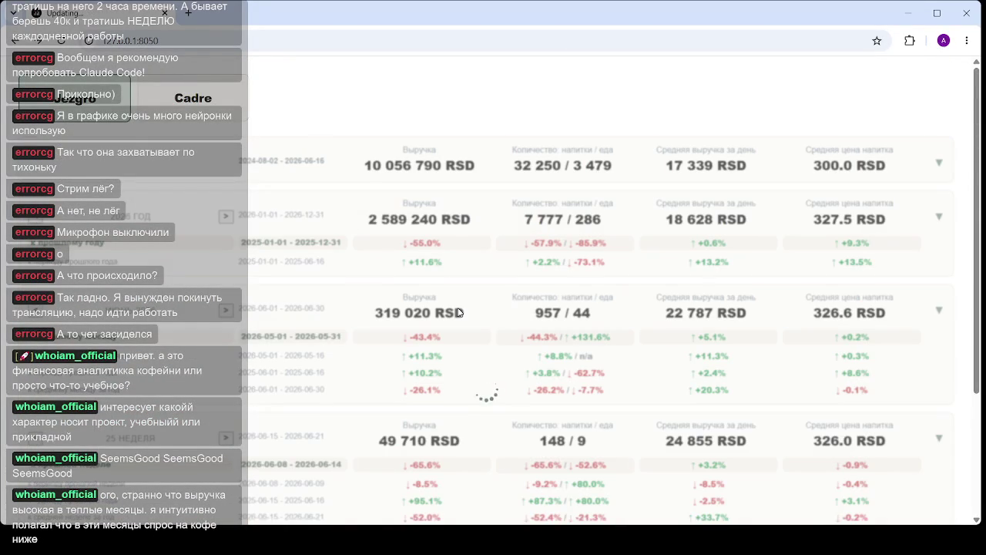
{"action": "scroll", "coordinate": [519, 284], "scroll_direction": "down", "scroll_amount": 4}
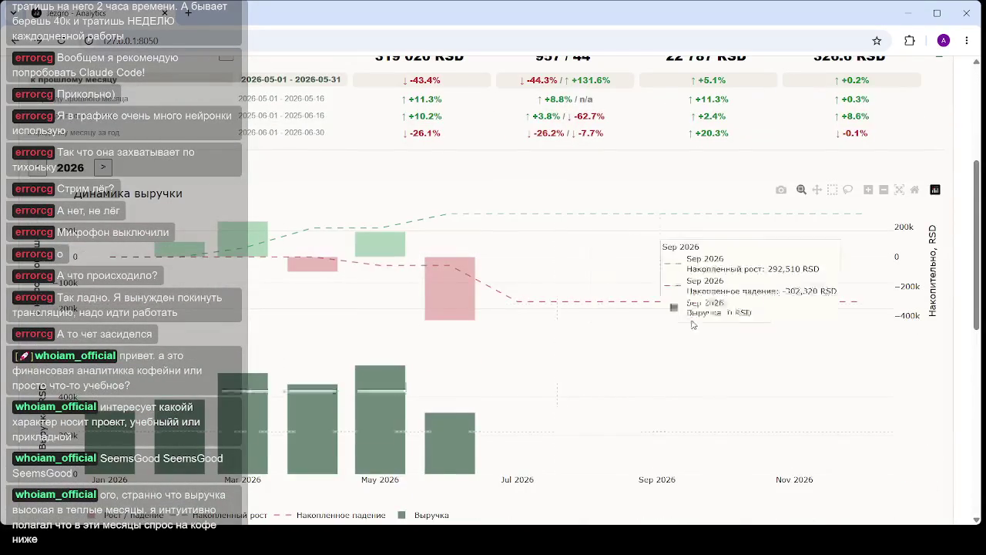
{"action": "mouse_move", "coordinate": [316, 416]}
{"action": "scroll", "coordinate": [321, 401], "scroll_direction": "down", "scroll_amount": 2}
{"action": "scroll", "coordinate": [354, 393], "scroll_direction": "down", "scroll_amount": 1}
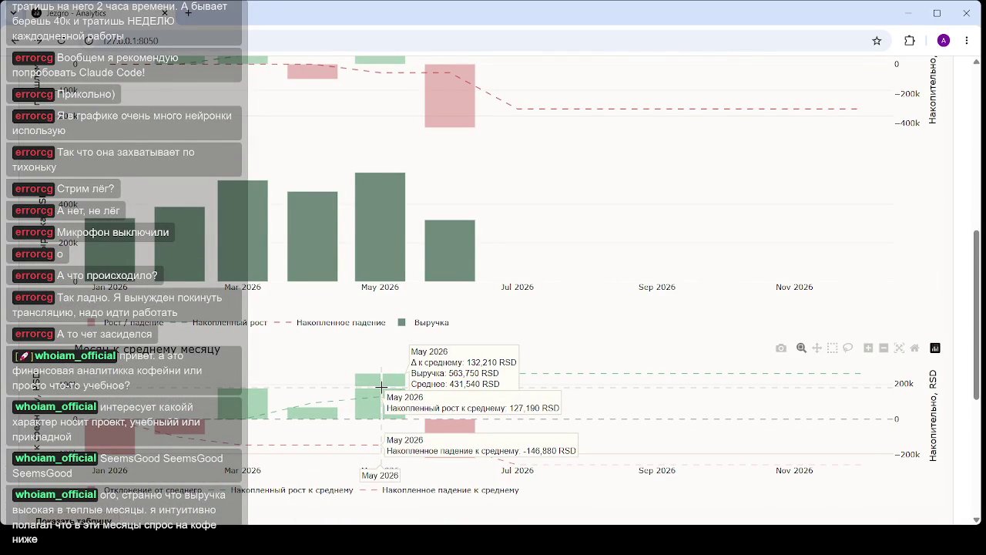
{"action": "scroll", "coordinate": [381, 385], "scroll_direction": "down", "scroll_amount": 1}
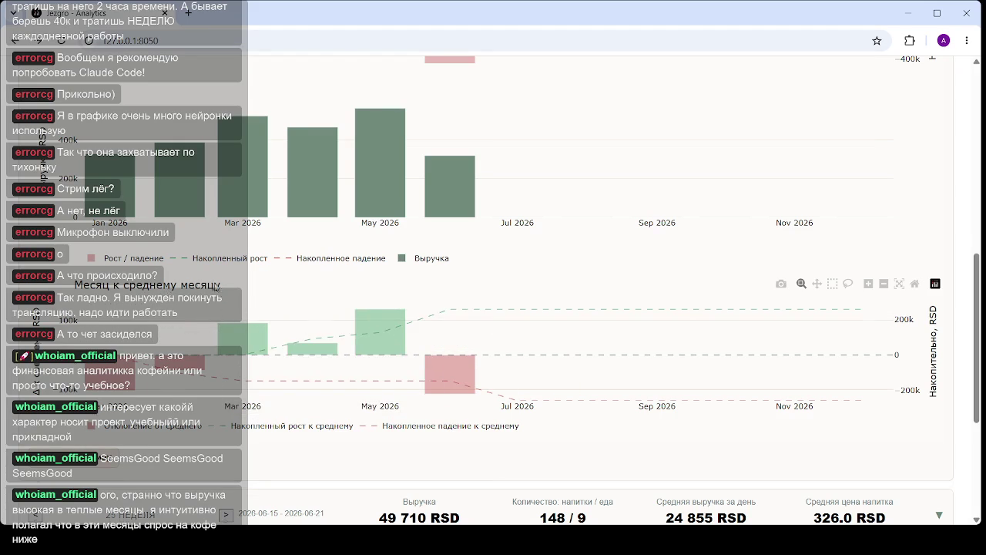
{"action": "scroll", "coordinate": [219, 301], "scroll_direction": "up", "scroll_amount": 3}
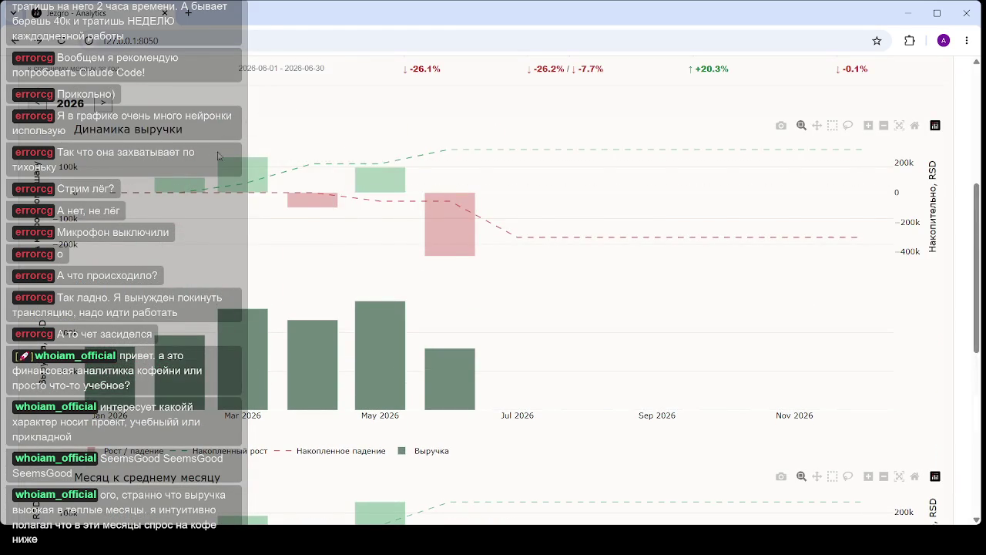
{"action": "scroll", "coordinate": [232, 231], "scroll_direction": "down", "scroll_amount": 2}
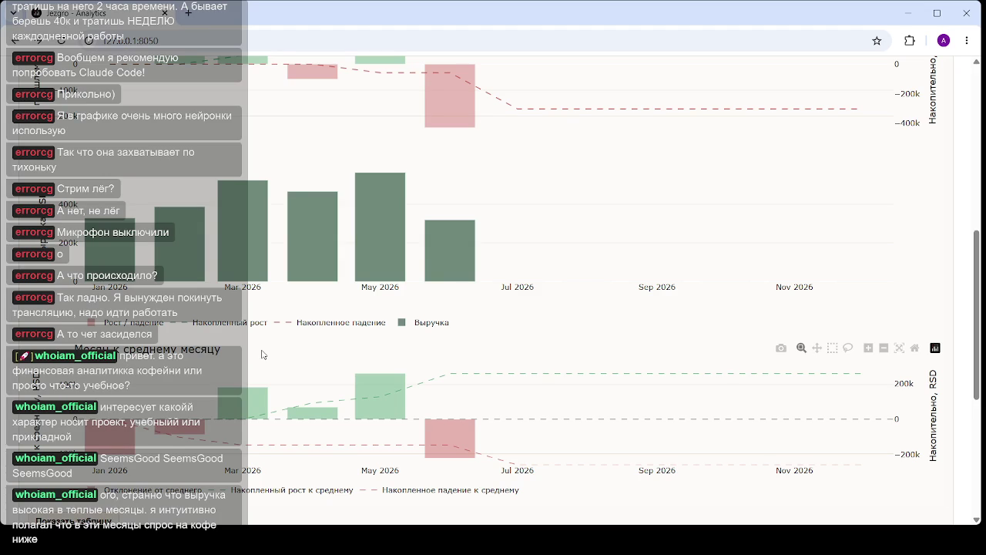
{"action": "scroll", "coordinate": [309, 331], "scroll_direction": "down", "scroll_amount": 1}
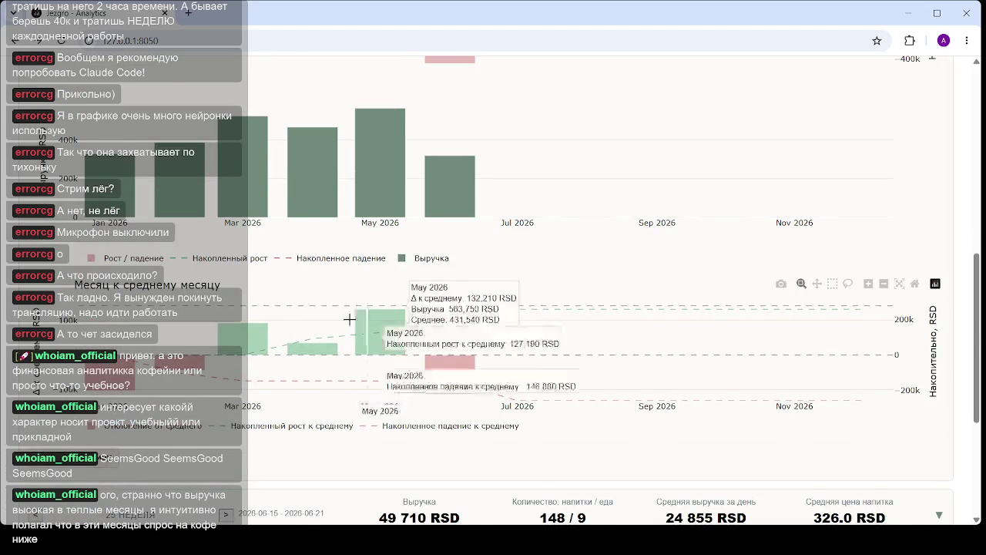
{"action": "scroll", "coordinate": [401, 323], "scroll_direction": "down", "scroll_amount": 4}
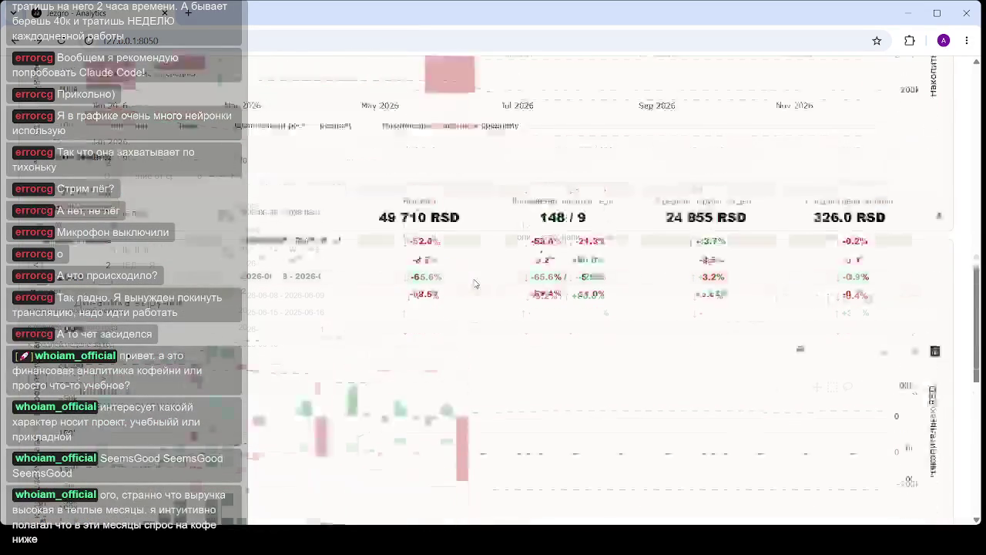
- Scroll through the dashboard's monthly and weekly revenue charts
{"action": "scroll", "coordinate": [463, 278], "scroll_direction": "down", "scroll_amount": 3}
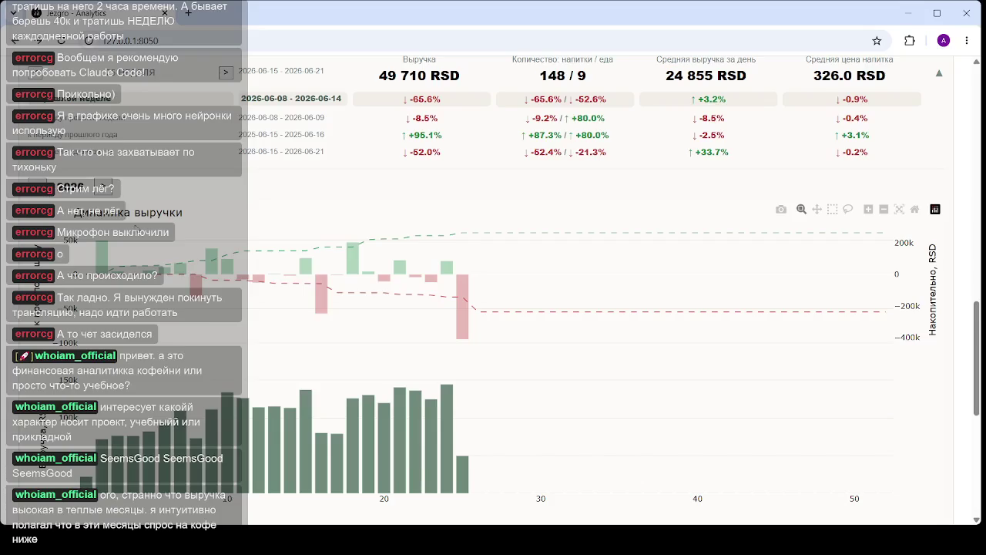
{"action": "scroll", "coordinate": [439, 231], "scroll_direction": "down", "scroll_amount": 2}
{"action": "scroll", "coordinate": [440, 232], "scroll_direction": "up", "scroll_amount": 4}
{"action": "scroll", "coordinate": [439, 231], "scroll_direction": "up", "scroll_amount": 3}
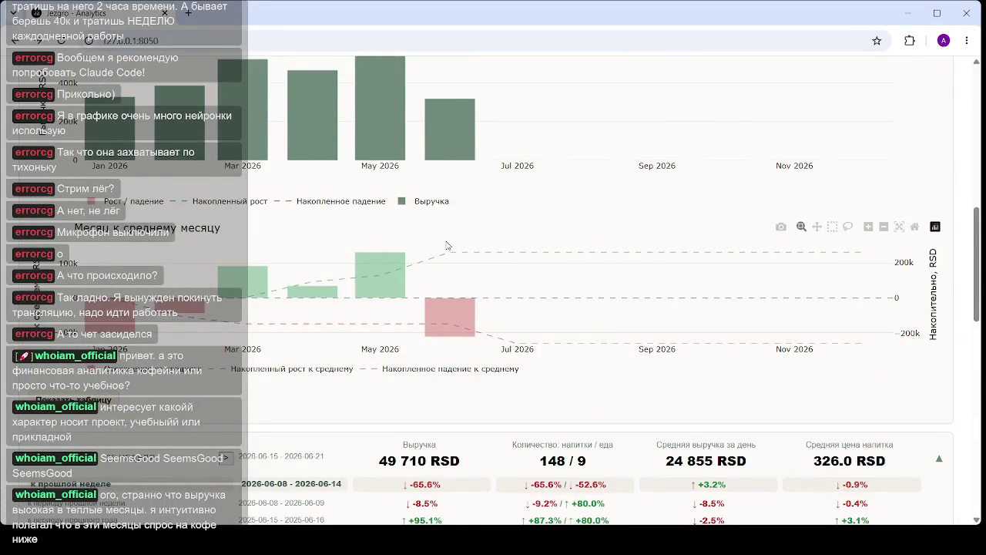
{"action": "scroll", "coordinate": [447, 245], "scroll_direction": "down", "scroll_amount": 3}
{"action": "scroll", "coordinate": [385, 347], "scroll_direction": "up", "scroll_amount": 4}
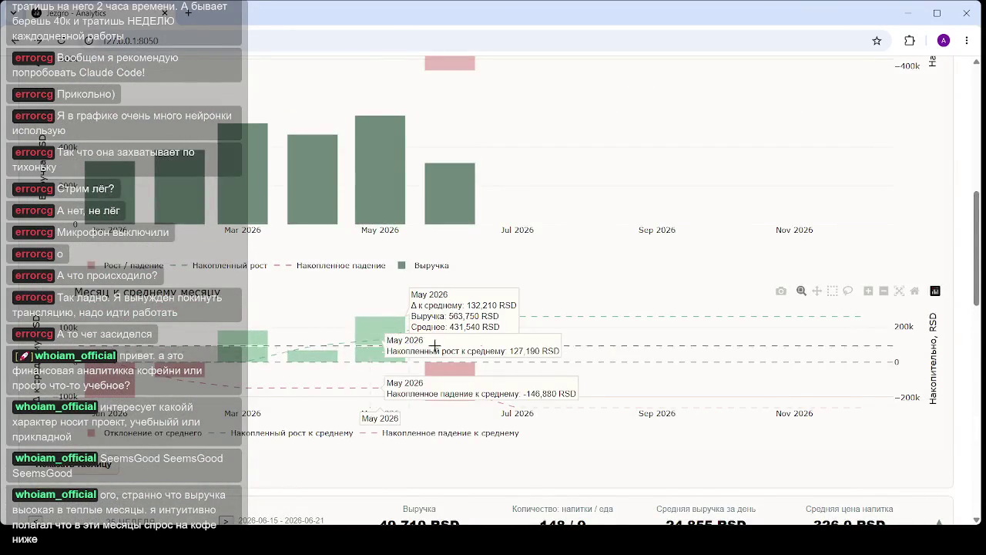
{"action": "scroll", "coordinate": [432, 345], "scroll_direction": "down", "scroll_amount": 3}
{"action": "scroll", "coordinate": [417, 346], "scroll_direction": "down", "scroll_amount": 2}
{"action": "scroll", "coordinate": [393, 348], "scroll_direction": "down", "scroll_amount": 2}
{"action": "scroll", "coordinate": [370, 351], "scroll_direction": "down", "scroll_amount": 2}
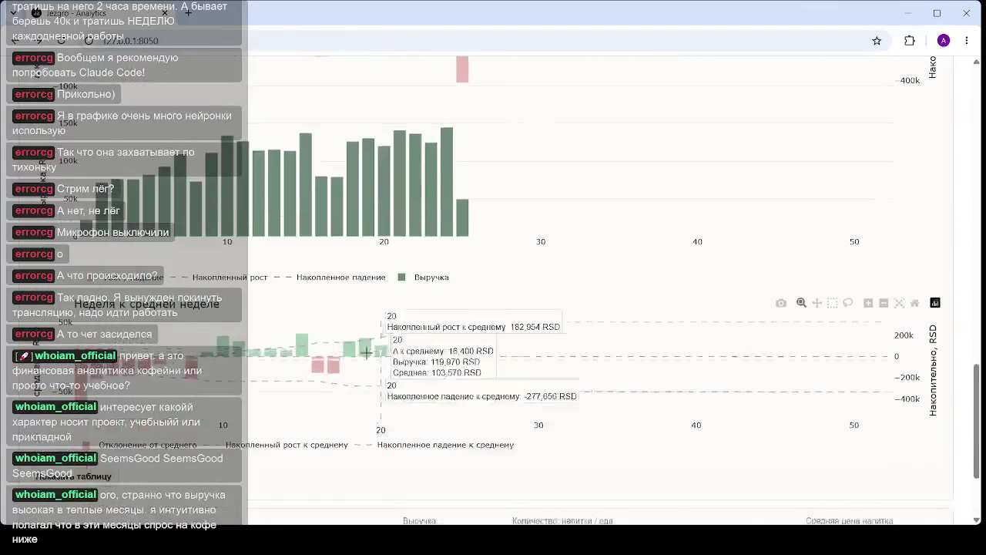
{"action": "scroll", "coordinate": [367, 352], "scroll_direction": "up", "scroll_amount": 2}
{"action": "scroll", "coordinate": [42, 135], "scroll_direction": "up", "scroll_amount": 1}
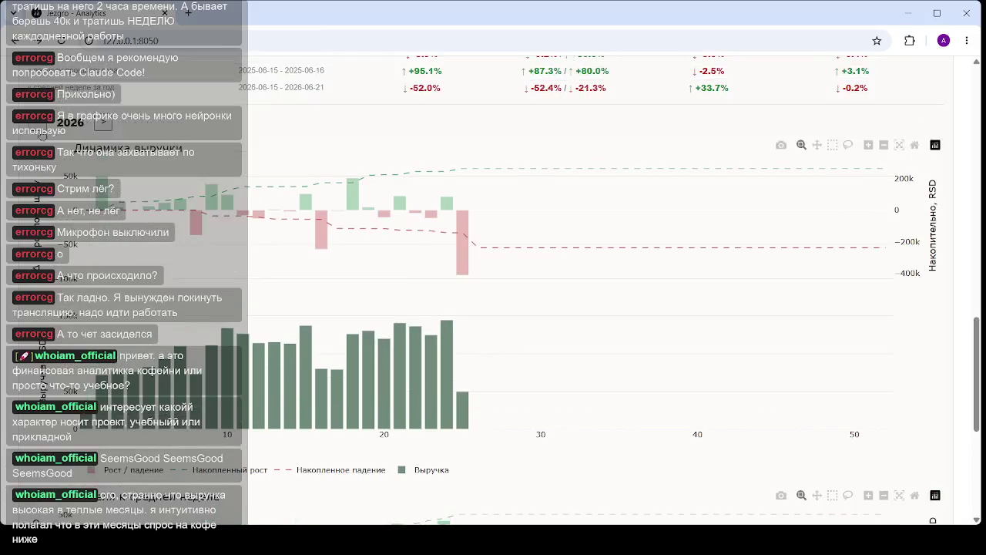
- Step the charts back a year to 2024, showing revenue only for August–December
{"action": "left_click", "coordinate": [314, 212]}
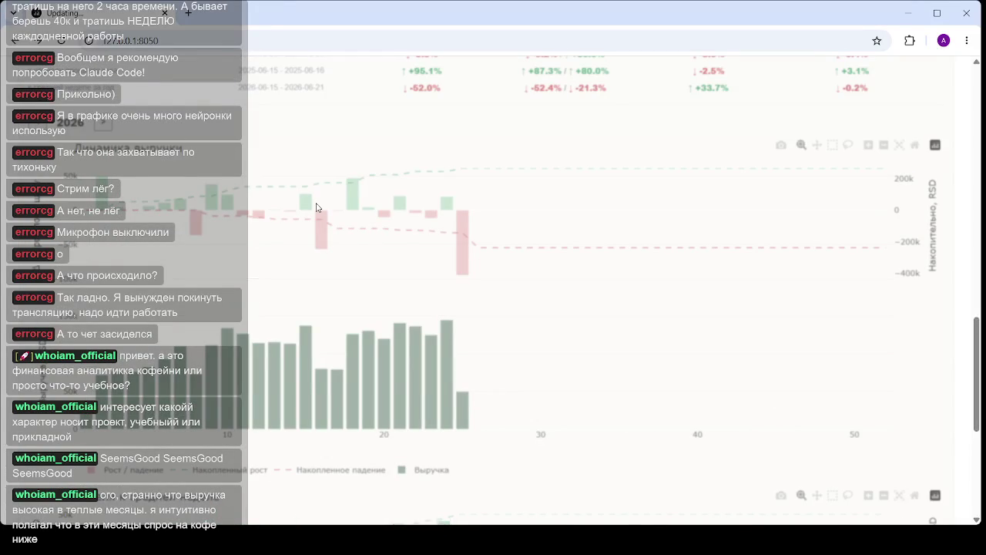
{"action": "scroll", "coordinate": [544, 242], "scroll_direction": "down", "scroll_amount": 4}
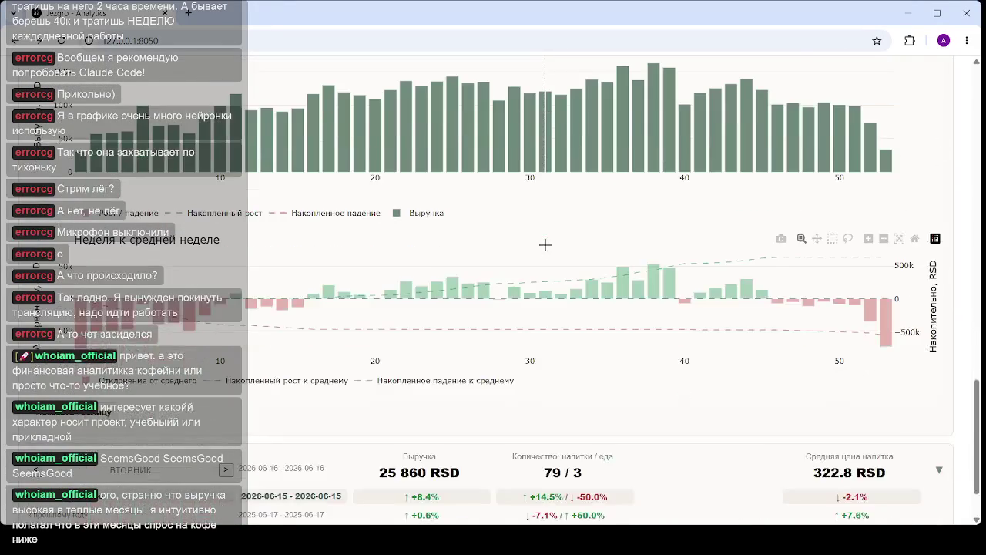
{"action": "scroll", "coordinate": [608, 251], "scroll_direction": "up", "scroll_amount": 1}
{"action": "mouse_move", "coordinate": [888, 385]}
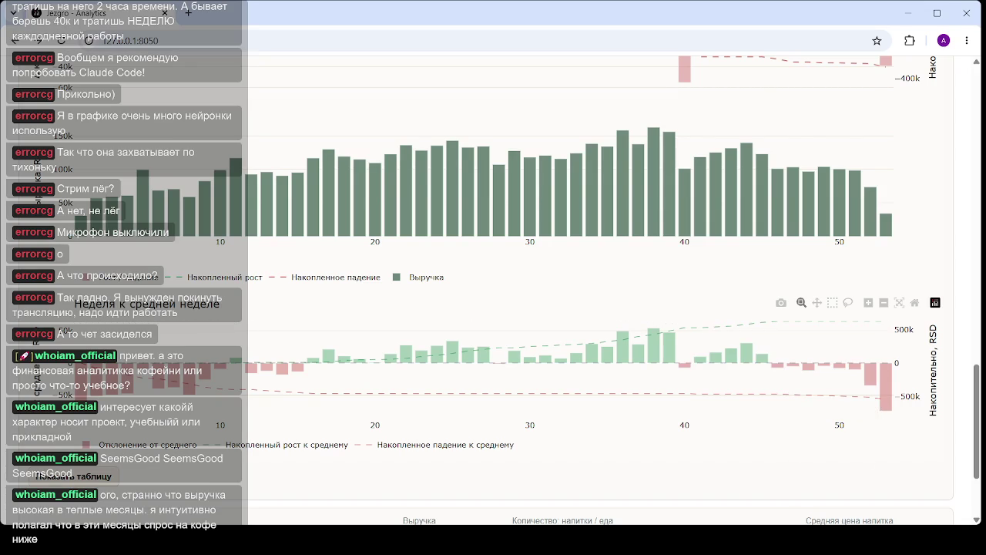
{"action": "mouse_move", "coordinate": [892, 324]}
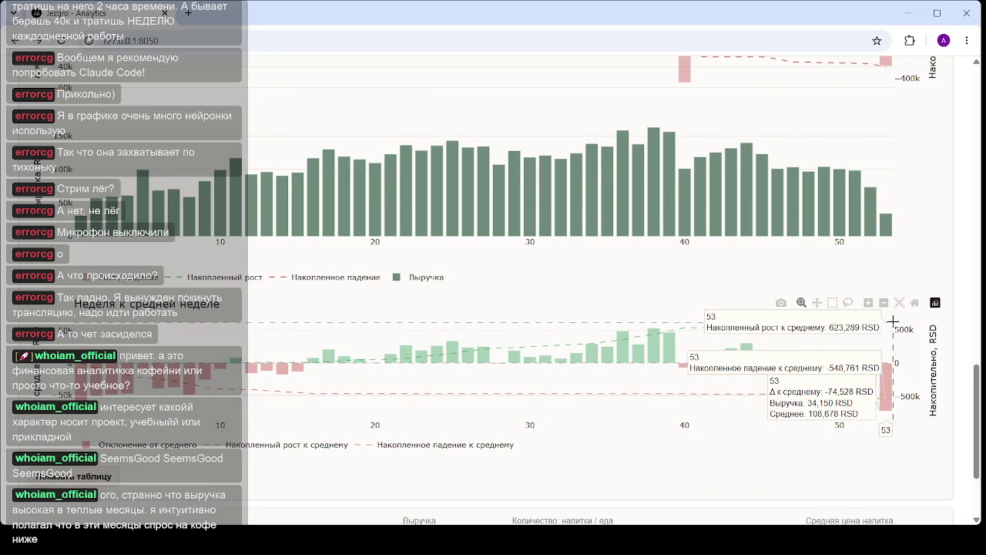
{"action": "scroll", "coordinate": [166, 288], "scroll_direction": "up", "scroll_amount": 3}
{"action": "scroll", "coordinate": [166, 288], "scroll_direction": "up", "scroll_amount": 3}
{"action": "scroll", "coordinate": [154, 277], "scroll_direction": "up", "scroll_amount": 3}
{"action": "scroll", "coordinate": [142, 270], "scroll_direction": "down", "scroll_amount": 3}
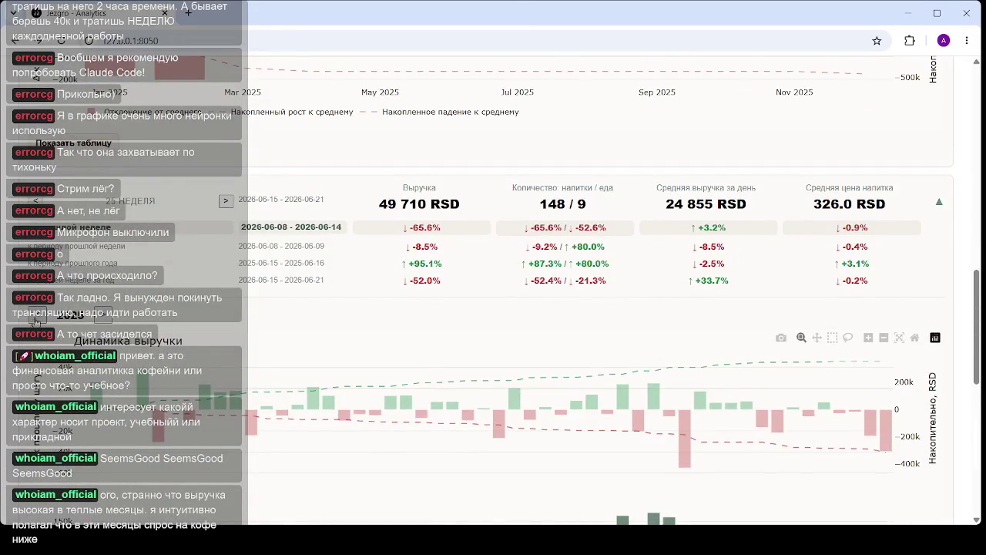
{"action": "scroll", "coordinate": [37, 322], "scroll_direction": "up", "scroll_amount": 5}
{"action": "scroll", "coordinate": [39, 293], "scroll_direction": "up", "scroll_amount": 5}
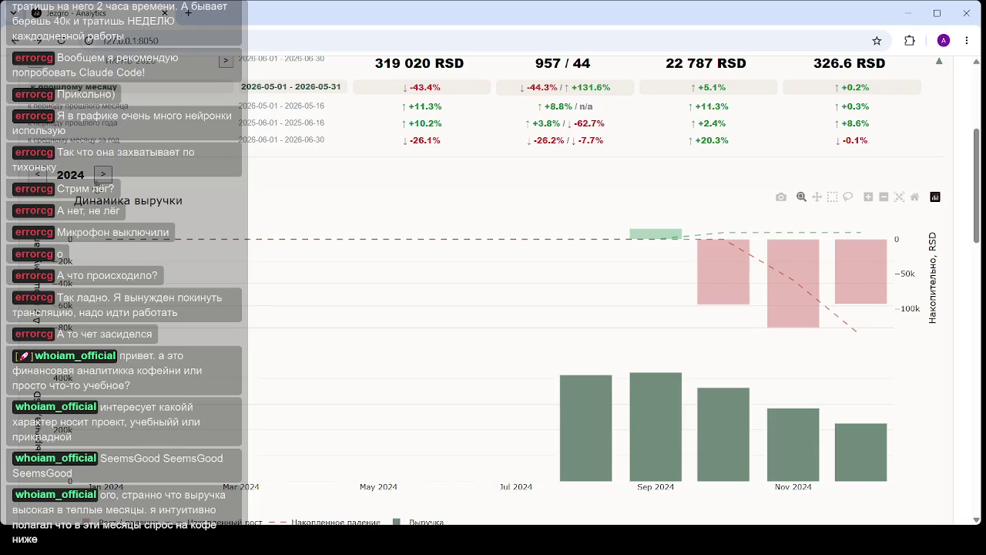
- Advance the monthly charts to 2025 and check December's below-average 411,090 RSD
{"action": "left_click", "coordinate": [101, 175]}
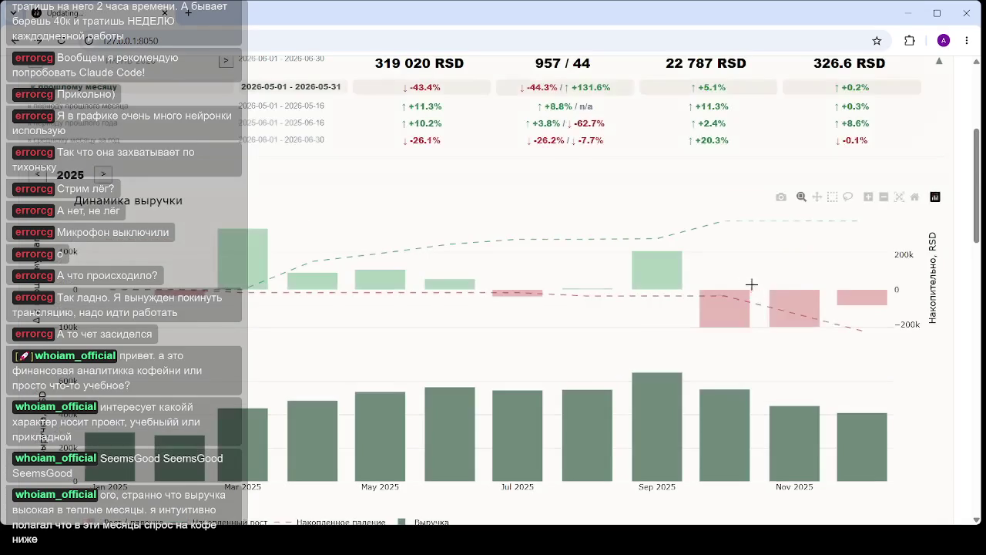
{"action": "scroll", "coordinate": [771, 308], "scroll_direction": "down", "scroll_amount": 3}
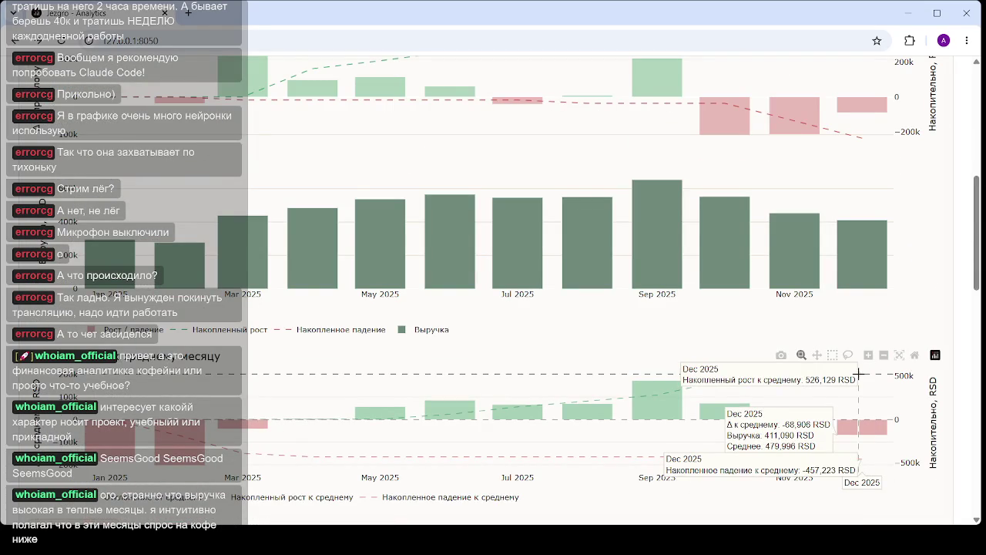
{"action": "scroll", "coordinate": [859, 374], "scroll_direction": "down", "scroll_amount": 1}
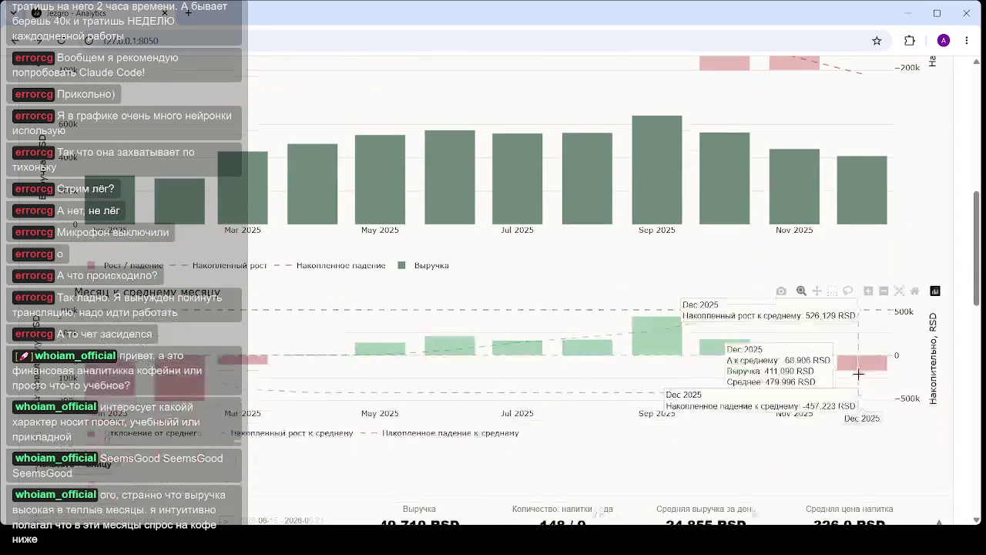
{"action": "scroll", "coordinate": [859, 310], "scroll_direction": "down", "scroll_amount": 5}
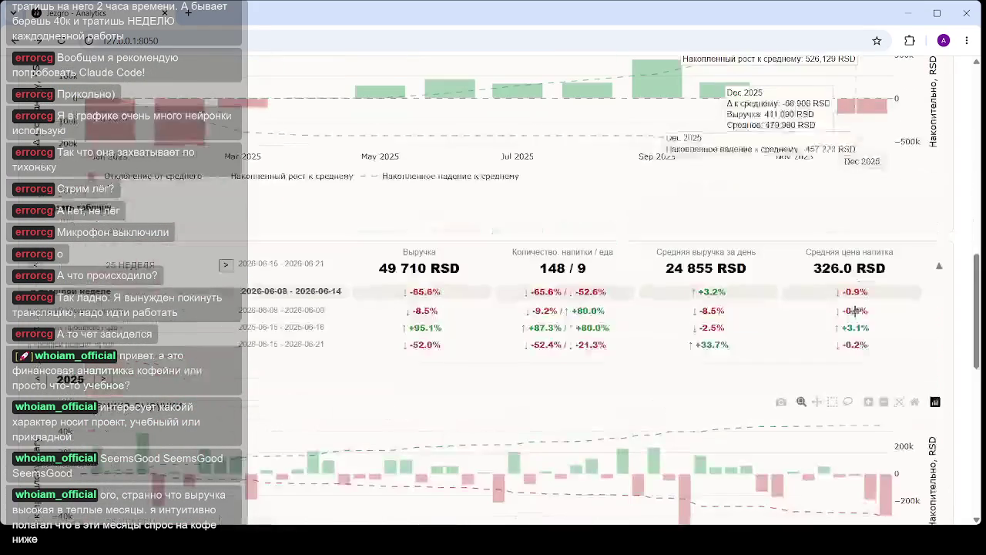
{"action": "mouse_move", "coordinate": [880, 363]}
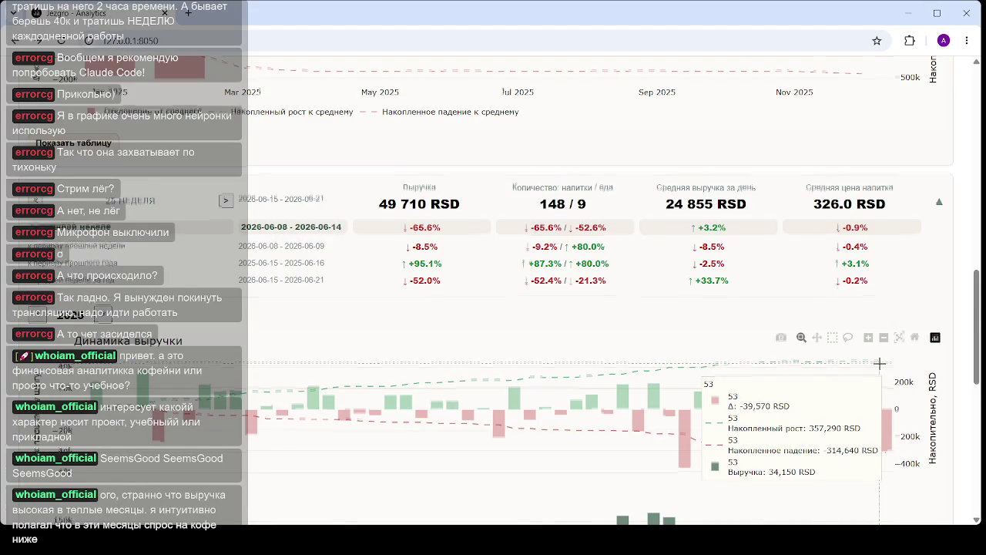
{"action": "scroll", "coordinate": [880, 363], "scroll_direction": "down", "scroll_amount": 3}
{"action": "scroll", "coordinate": [880, 358], "scroll_direction": "down", "scroll_amount": 1}
{"action": "scroll", "coordinate": [882, 400], "scroll_direction": "down", "scroll_amount": 1}
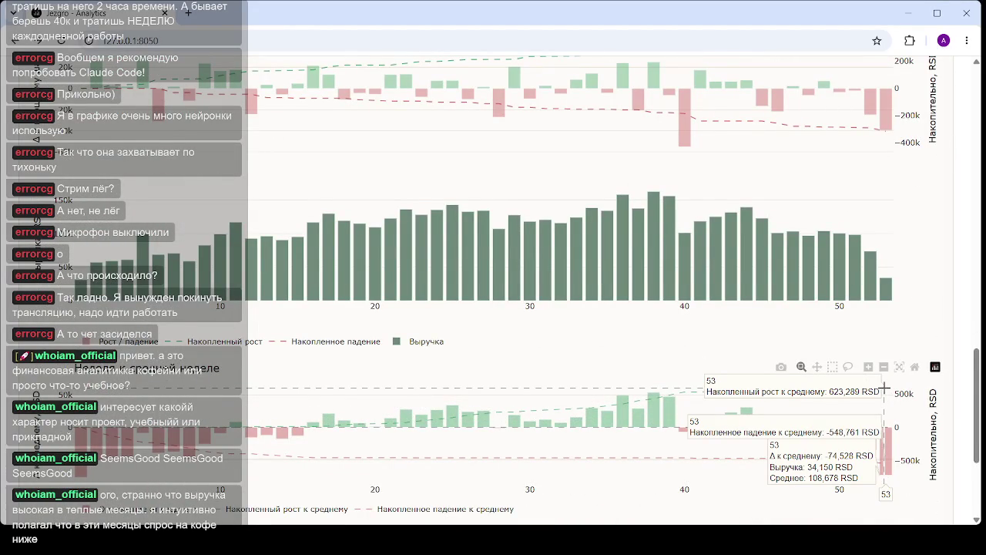
{"action": "scroll", "coordinate": [881, 388], "scroll_direction": "up", "scroll_amount": 3}
{"action": "scroll", "coordinate": [875, 231], "scroll_direction": "up", "scroll_amount": 5}
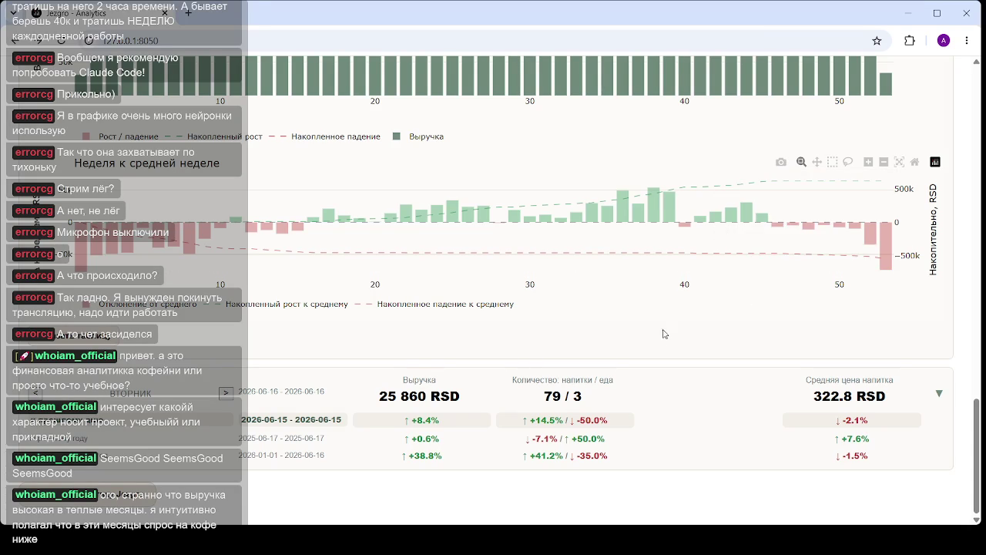
- Inspect the daily Динамика выручки day-versus-average bars, then step the daily charts to an earlier year
{"action": "scroll", "coordinate": [650, 373], "scroll_direction": "up", "scroll_amount": 1}
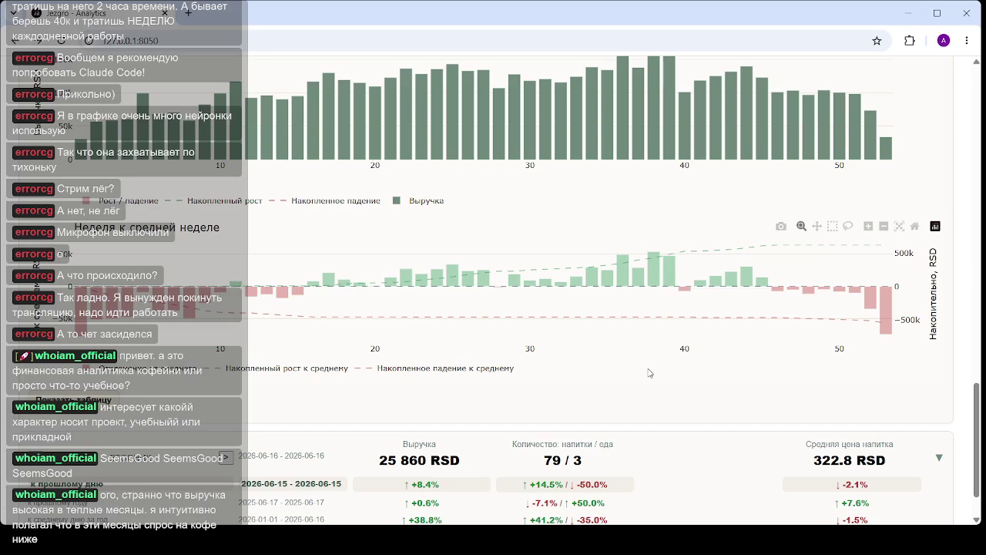
{"action": "scroll", "coordinate": [506, 369], "scroll_direction": "up", "scroll_amount": 5}
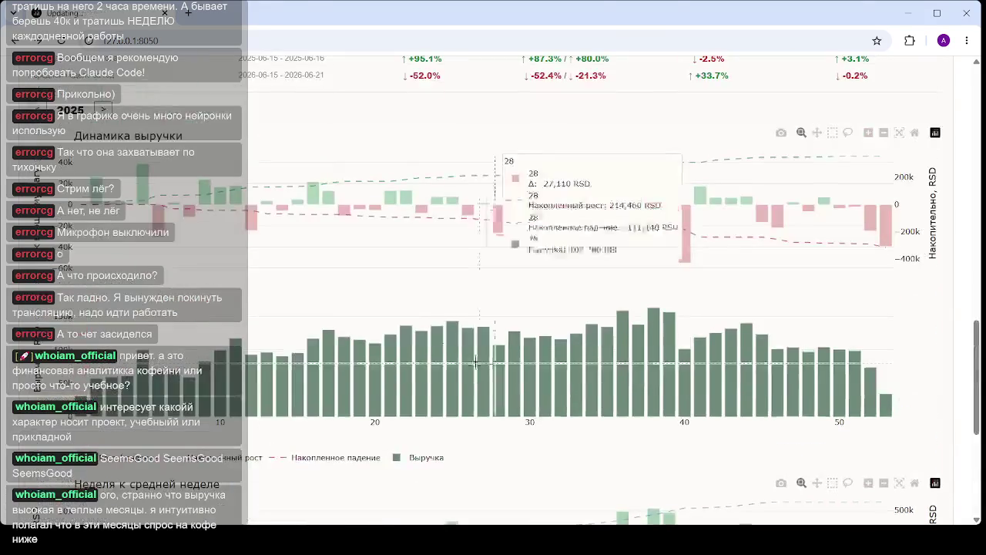
{"action": "scroll", "coordinate": [447, 253], "scroll_direction": "up", "scroll_amount": 1}
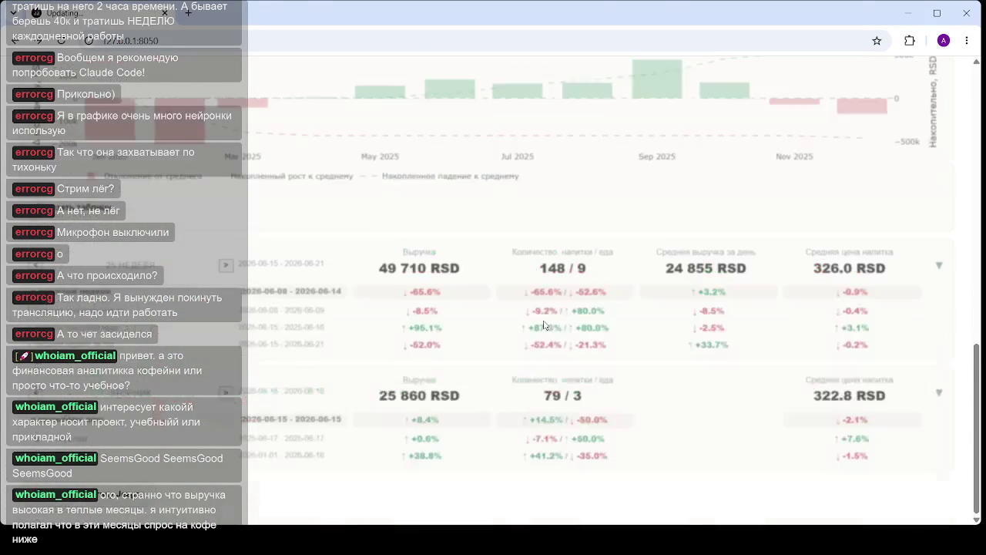
{"action": "scroll", "coordinate": [477, 324], "scroll_direction": "up", "scroll_amount": 4}
{"action": "scroll", "coordinate": [476, 325], "scroll_direction": "up", "scroll_amount": 1}
{"action": "scroll", "coordinate": [462, 247], "scroll_direction": "up", "scroll_amount": 1}
{"action": "scroll", "coordinate": [462, 247], "scroll_direction": "down", "scroll_amount": 1}
{"action": "scroll", "coordinate": [462, 249], "scroll_direction": "down", "scroll_amount": 3}
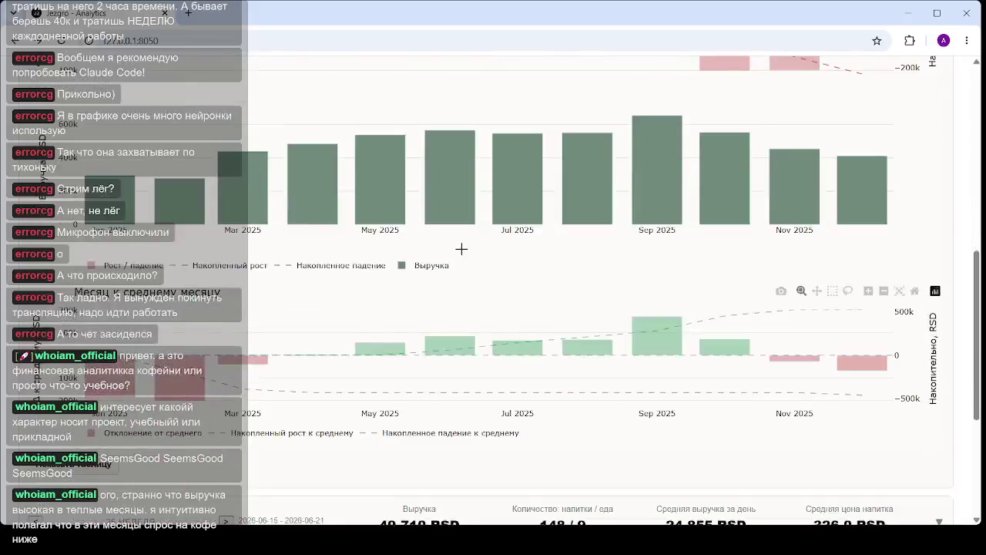
{"action": "scroll", "coordinate": [463, 253], "scroll_direction": "up", "scroll_amount": 2}
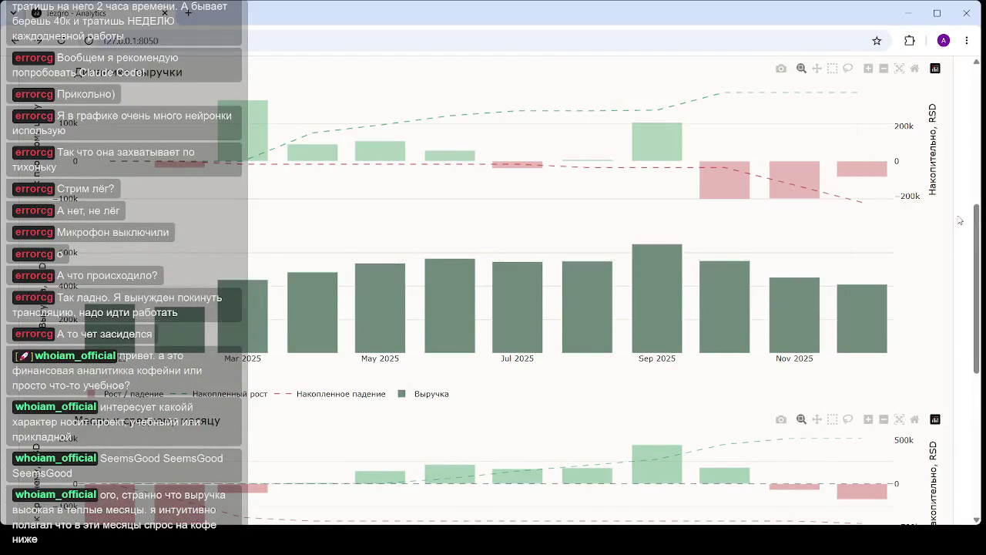
{"action": "left_click_drag", "start_coordinate": [977, 251], "coordinate": [976, 392]}
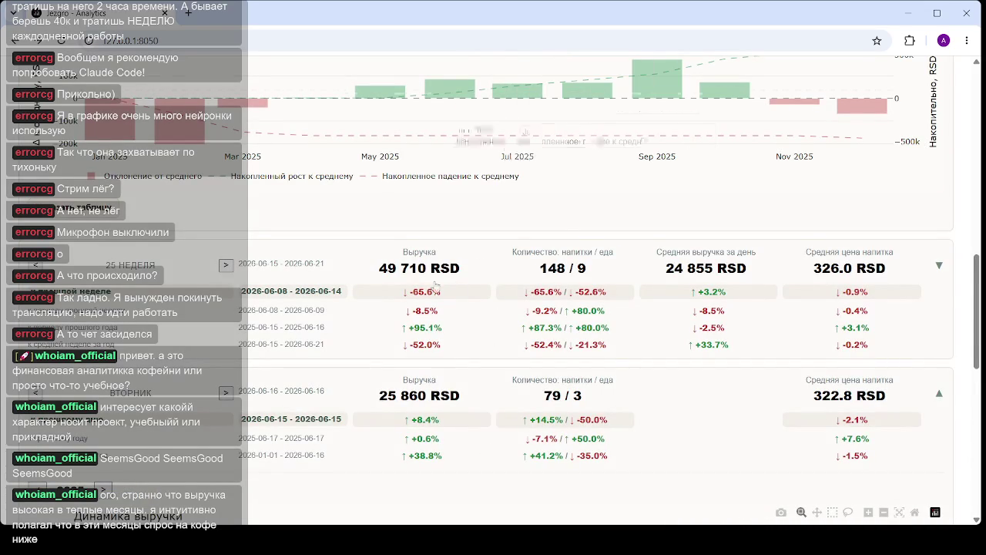
{"action": "scroll", "coordinate": [462, 354], "scroll_direction": "down", "scroll_amount": 2}
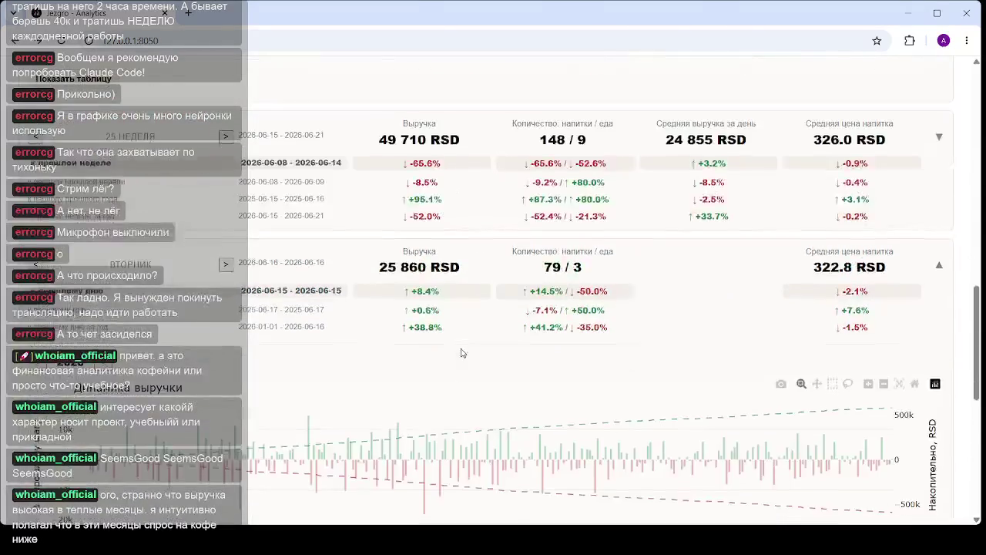
{"action": "scroll", "coordinate": [463, 353], "scroll_direction": "down", "scroll_amount": 1}
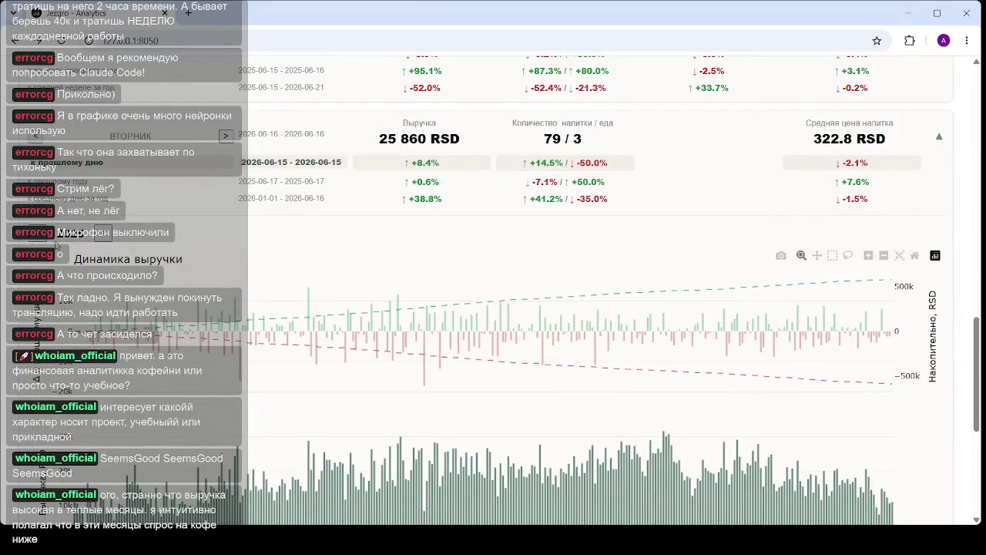
{"action": "left_click", "coordinate": [104, 237]}
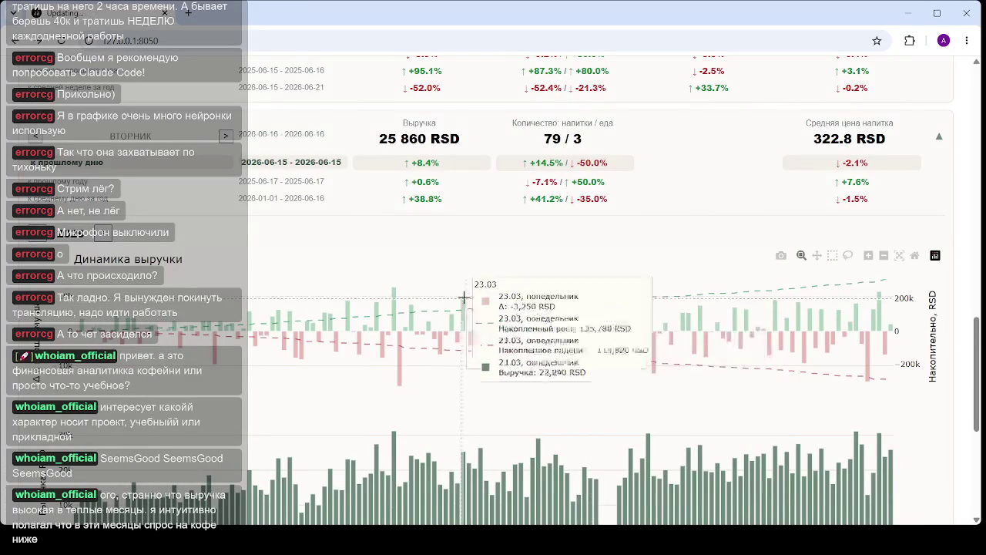
{"action": "left_click", "coordinate": [37, 244]}
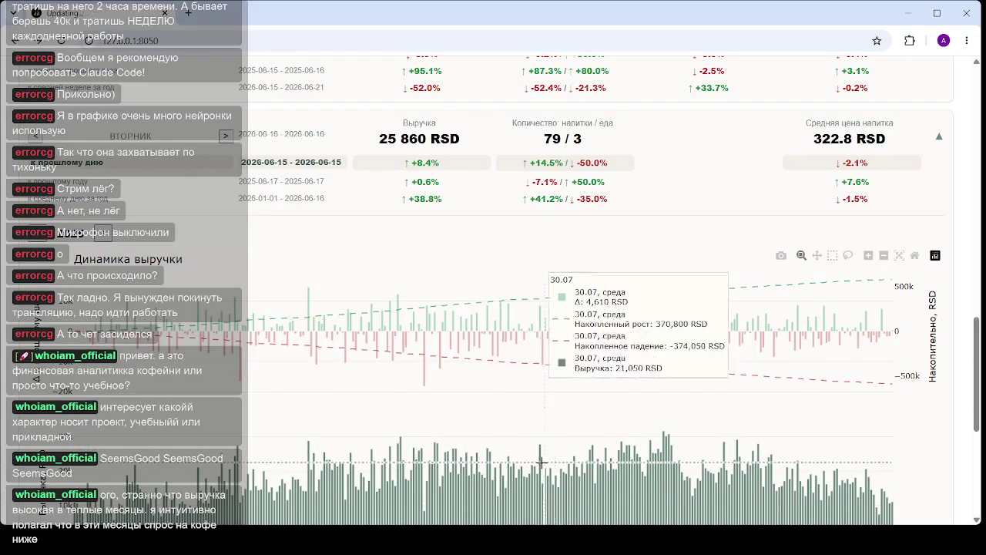
{"action": "mouse_move", "coordinate": [428, 349]}
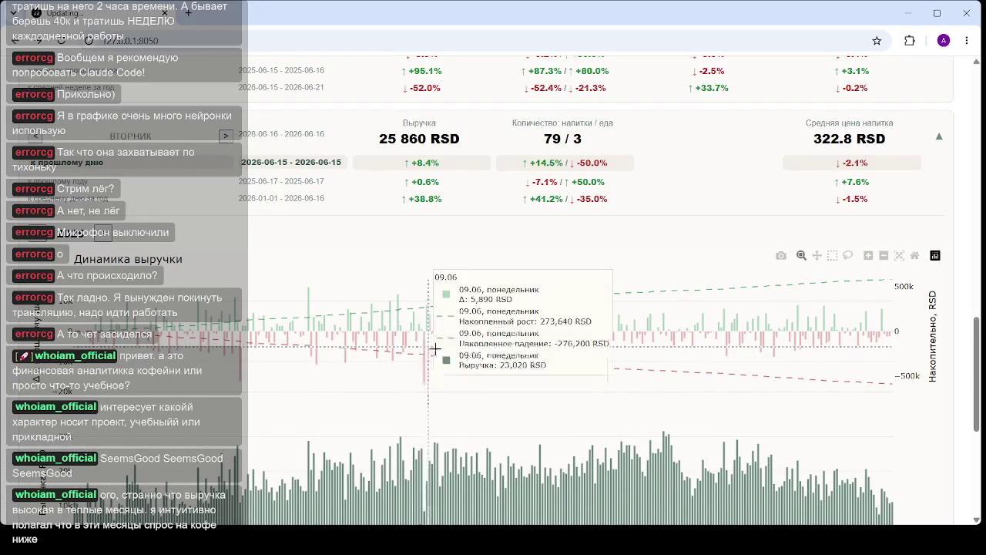
{"action": "scroll", "coordinate": [413, 357], "scroll_direction": "down", "scroll_amount": 1}
{"action": "scroll", "coordinate": [413, 357], "scroll_direction": "down", "scroll_amount": 1}
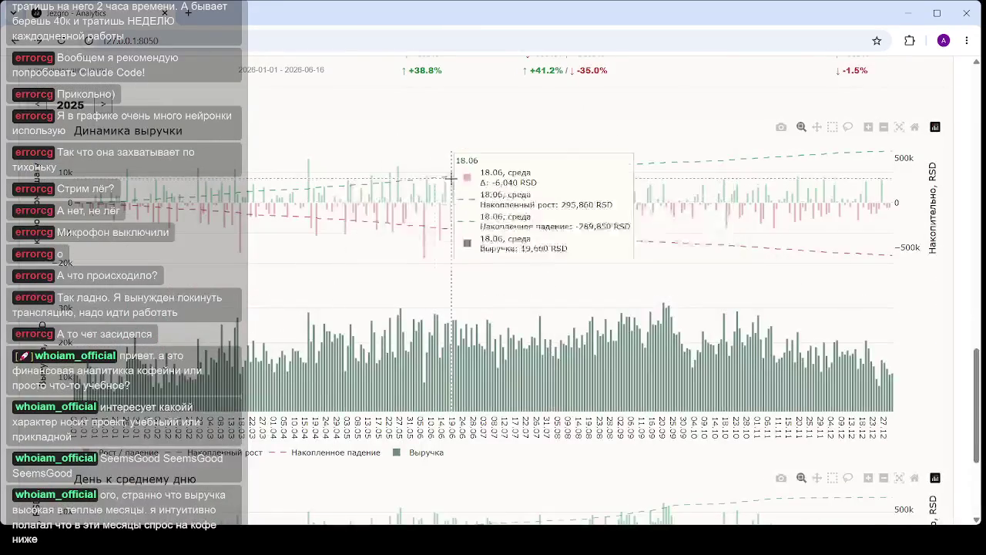
{"action": "scroll", "coordinate": [412, 357], "scroll_direction": "down", "scroll_amount": 2}
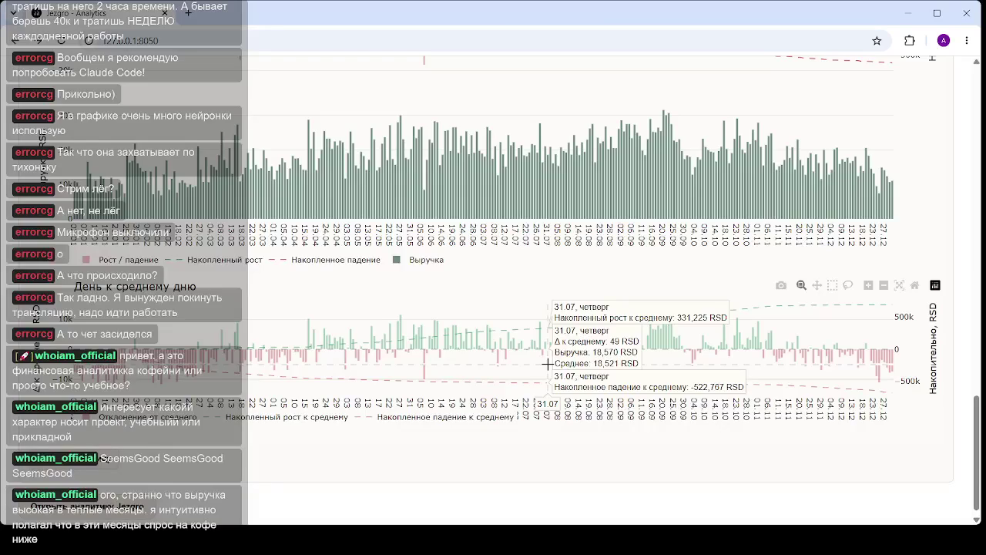
{"action": "mouse_move", "coordinate": [465, 348]}
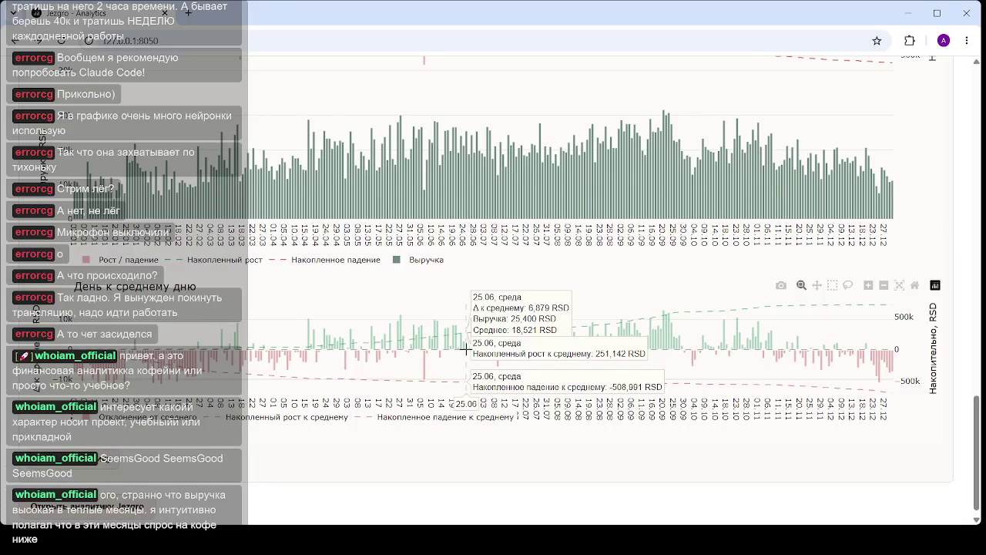
{"action": "scroll", "coordinate": [466, 349], "scroll_direction": "up", "scroll_amount": 5}
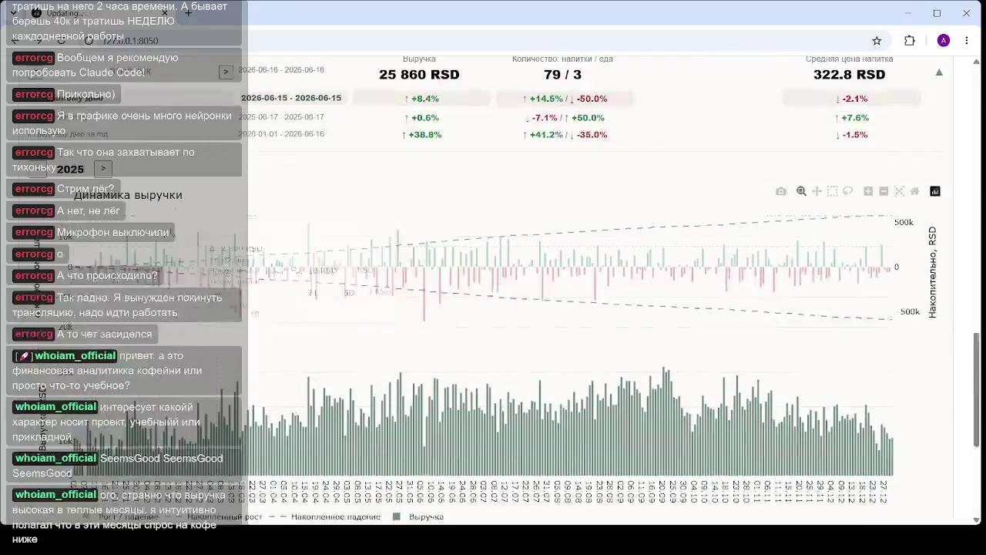
{"action": "left_click", "coordinate": [100, 171]}
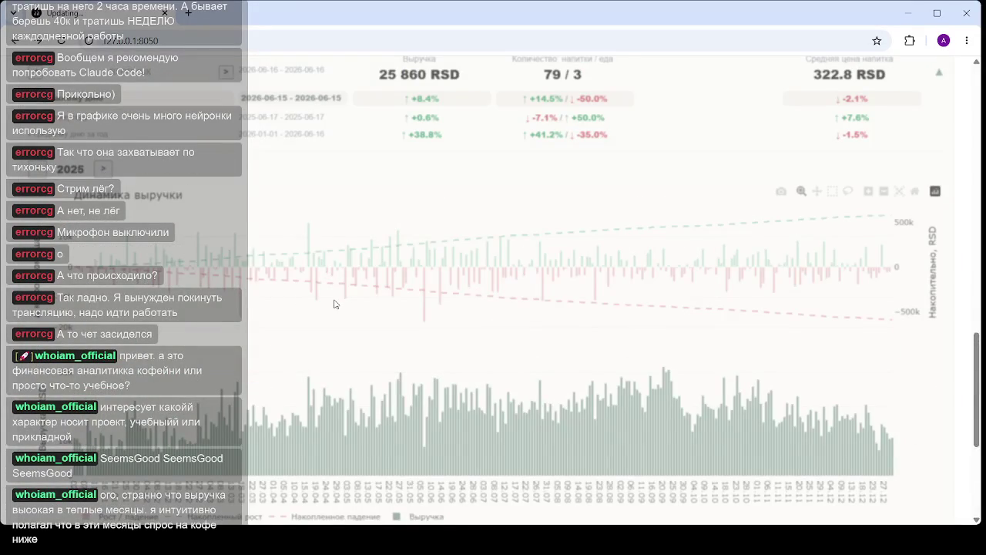
- Scroll through the 2026 daily revenue charts running from January to 15.06
{"action": "scroll", "coordinate": [332, 301], "scroll_direction": "down", "scroll_amount": 3}
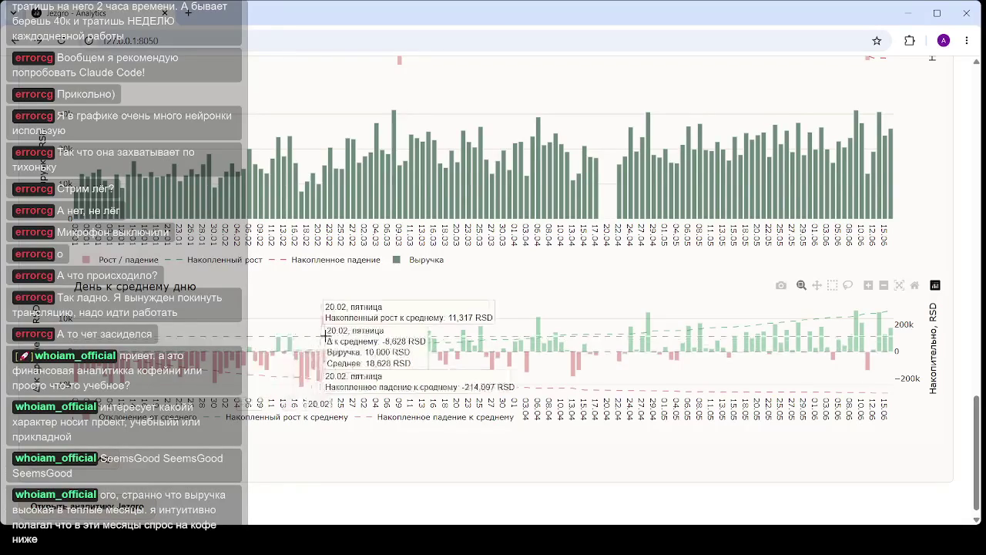
{"action": "mouse_move", "coordinate": [537, 348]}
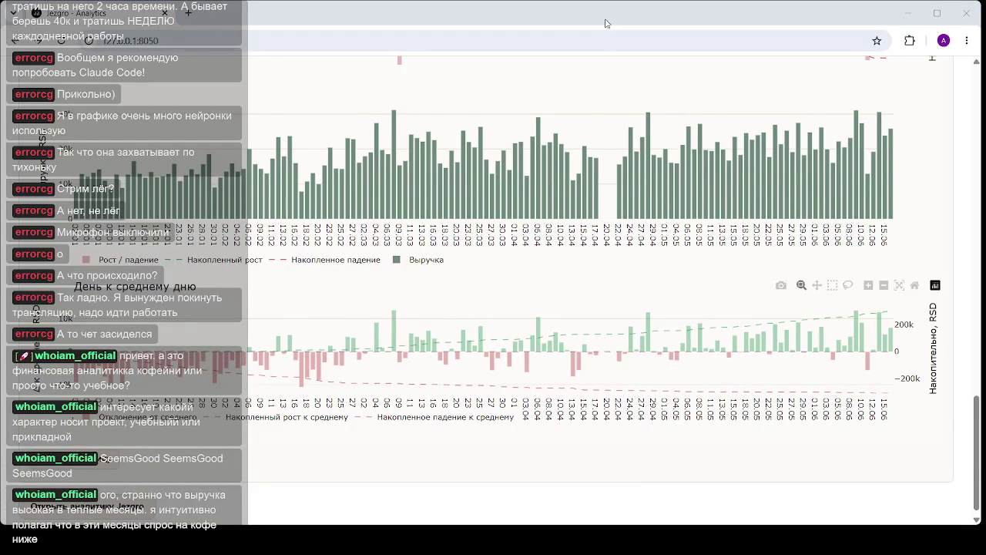
{"action": "mouse_move", "coordinate": [302, 359]}
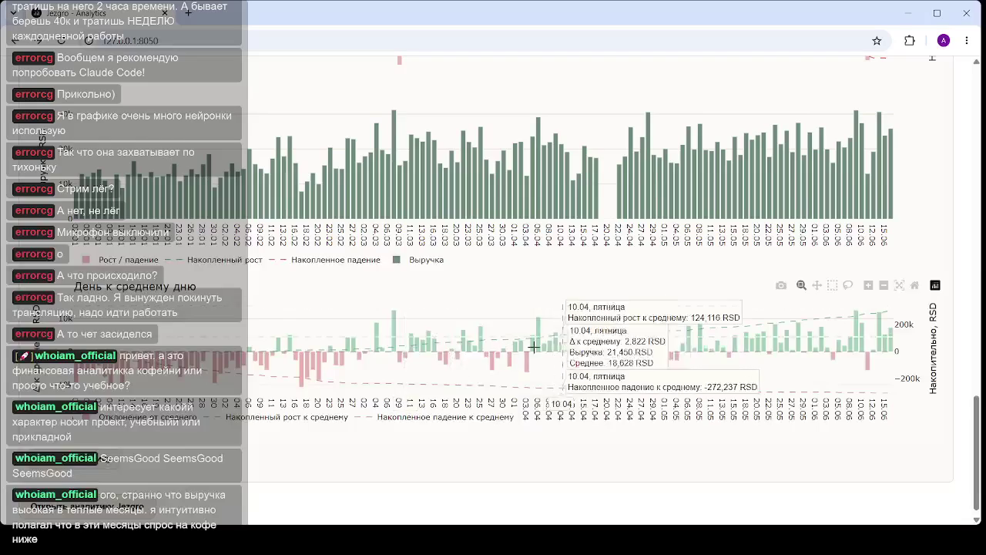
{"action": "scroll", "coordinate": [447, 396], "scroll_direction": "up", "scroll_amount": 2}
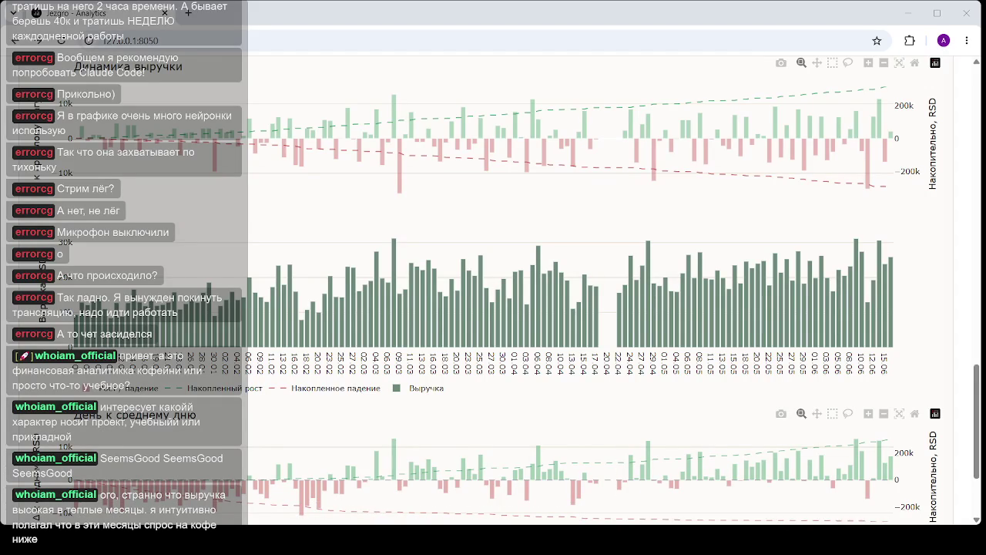
{"action": "scroll", "coordinate": [476, 249], "scroll_direction": "up", "scroll_amount": 4}
{"action": "scroll", "coordinate": [447, 278], "scroll_direction": "up", "scroll_amount": 5}
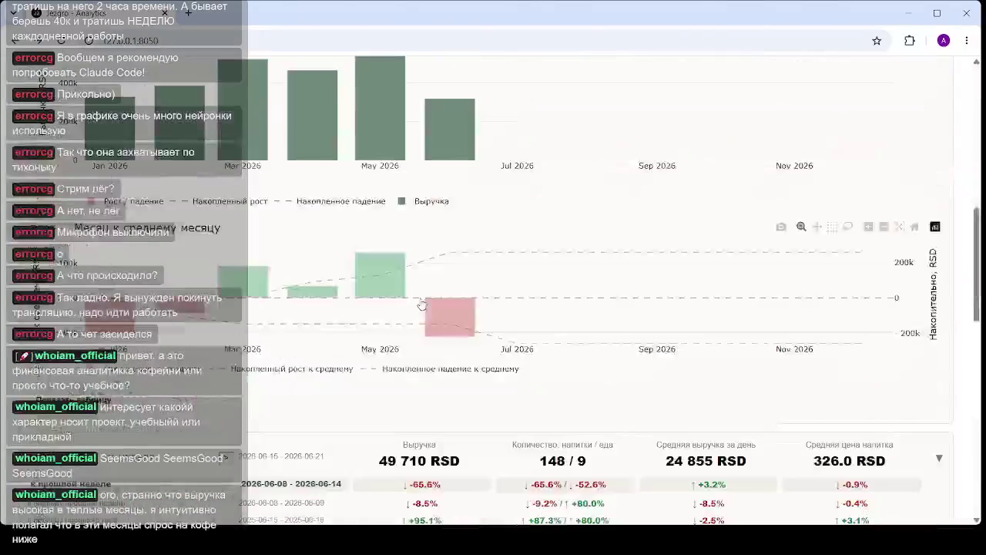
{"action": "scroll", "coordinate": [431, 308], "scroll_direction": "up", "scroll_amount": 3}
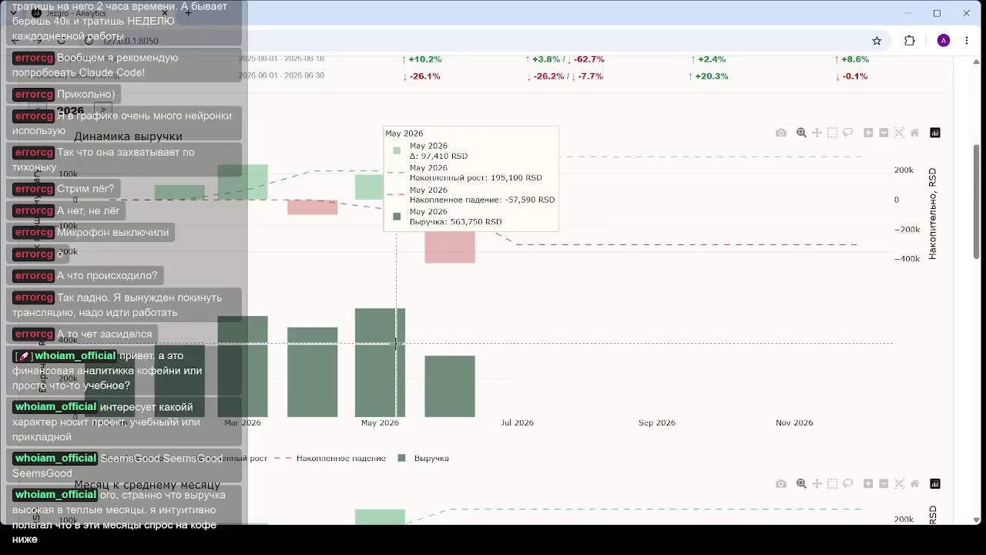
{"action": "scroll", "coordinate": [393, 347], "scroll_direction": "up", "scroll_amount": 1}
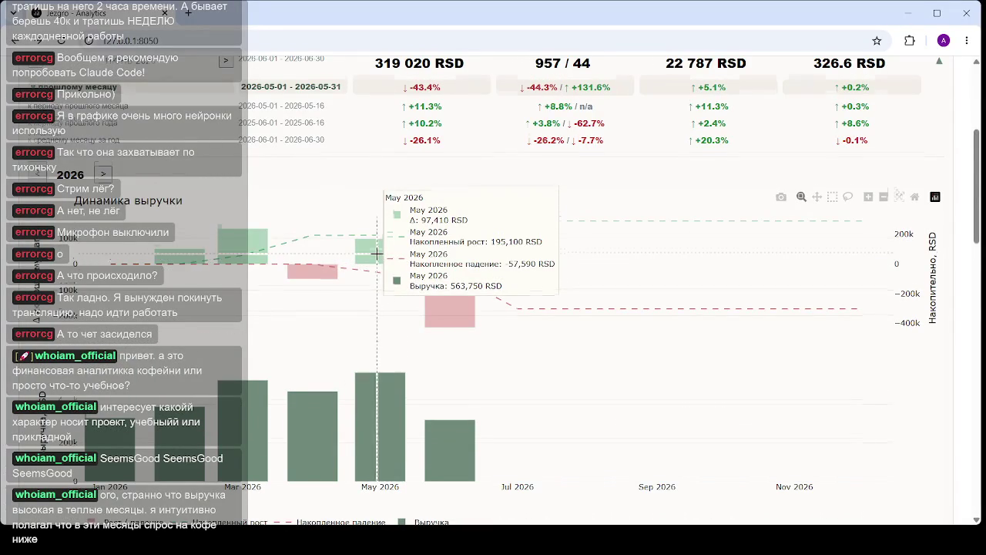
{"action": "scroll", "coordinate": [378, 256], "scroll_direction": "down", "scroll_amount": 4}
{"action": "scroll", "coordinate": [377, 254], "scroll_direction": "down", "scroll_amount": 1}
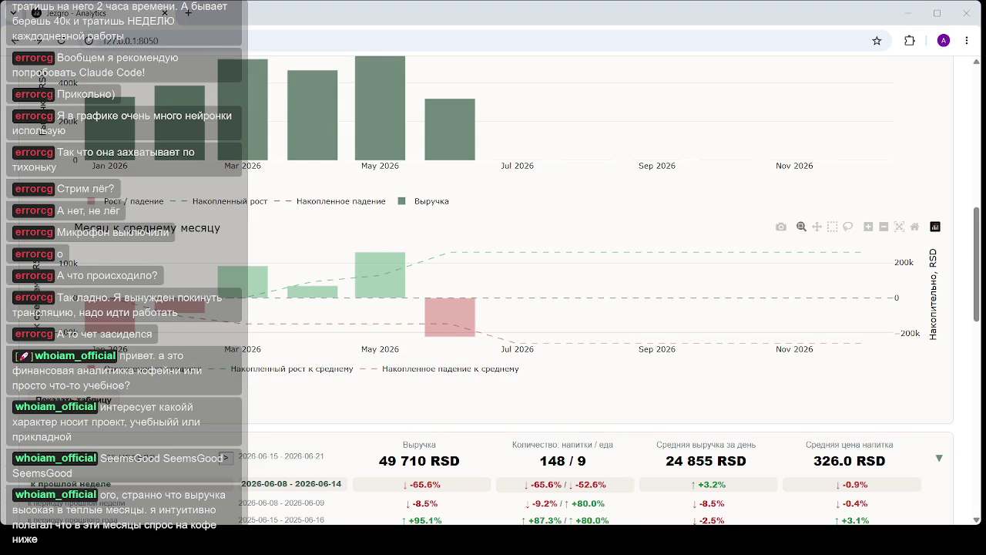
{"action": "scroll", "coordinate": [381, 375], "scroll_direction": "up", "scroll_amount": 5}
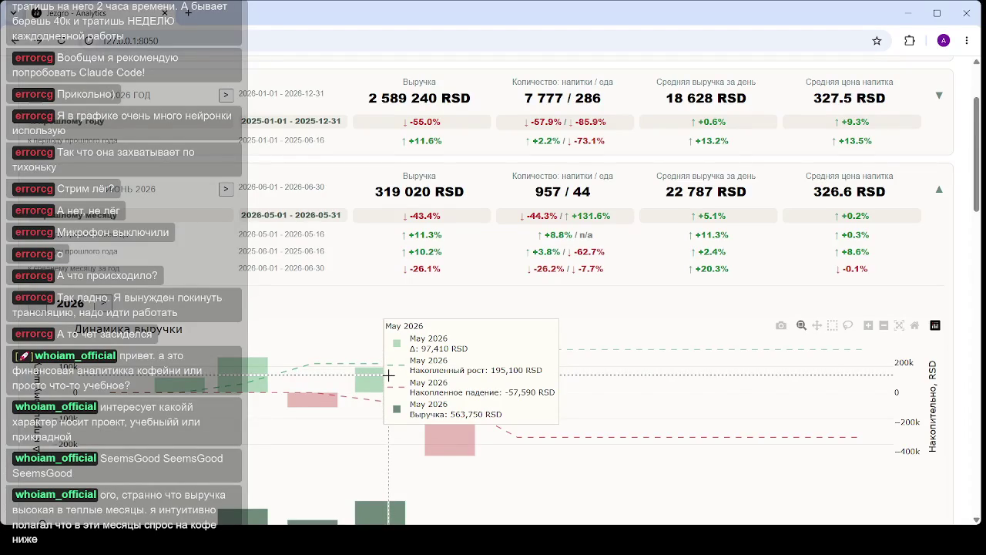
- Scroll the updating dashboard back to the top, where June 2026 shows 319,020 RSD
{"action": "scroll", "coordinate": [390, 375], "scroll_direction": "down", "scroll_amount": 3}
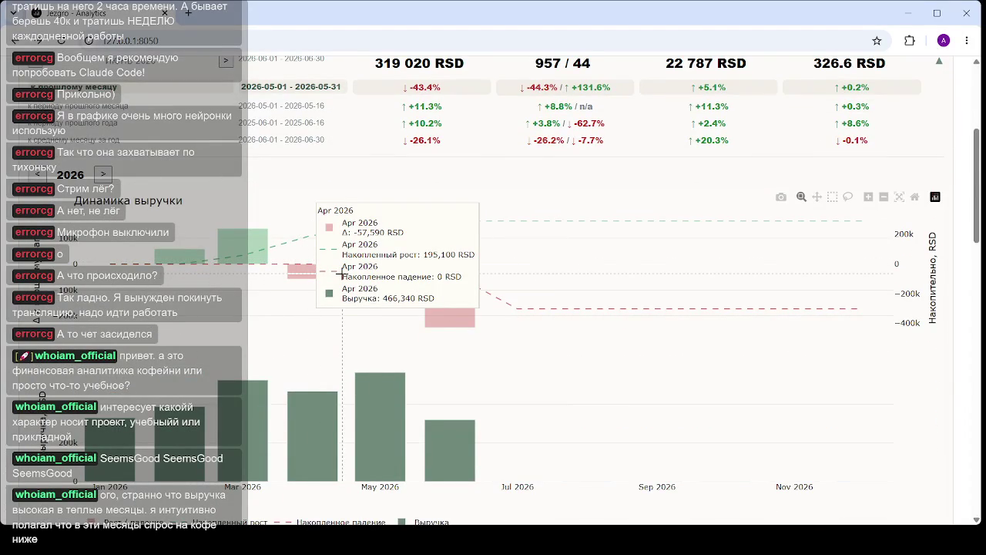
{"action": "scroll", "coordinate": [396, 251], "scroll_direction": "down", "scroll_amount": 2}
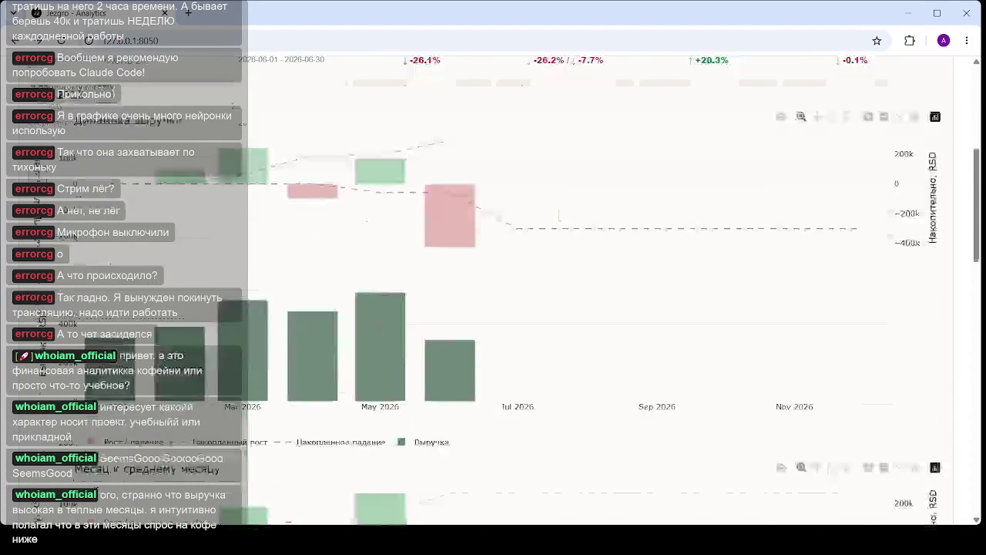
{"action": "scroll", "coordinate": [378, 329], "scroll_direction": "down", "scroll_amount": 5}
{"action": "mouse_move", "coordinate": [390, 277]}
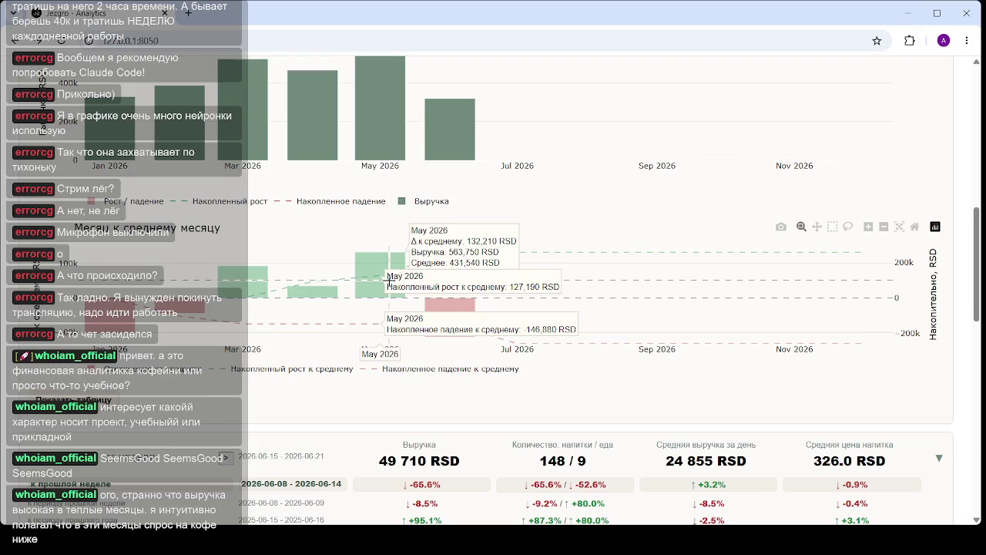
{"action": "scroll", "coordinate": [393, 262], "scroll_direction": "up", "scroll_amount": 3}
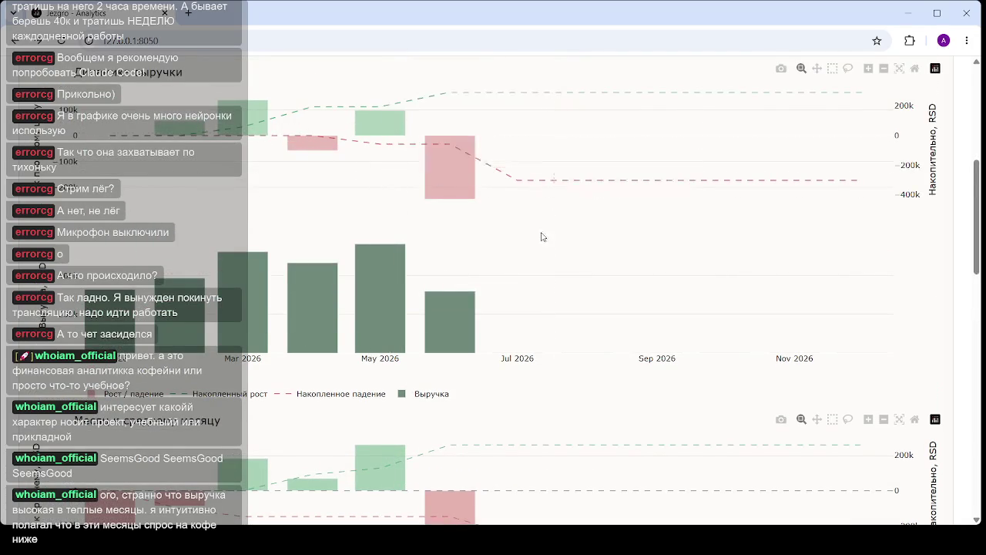
{"action": "scroll", "coordinate": [541, 237], "scroll_direction": "down", "scroll_amount": 2}
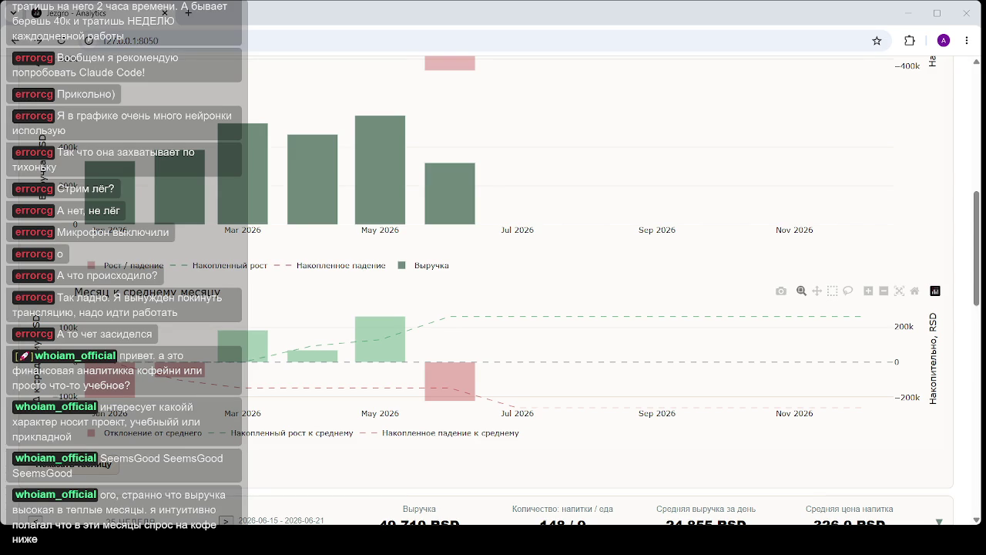
{"action": "scroll", "coordinate": [439, 235], "scroll_direction": "up", "scroll_amount": 5}
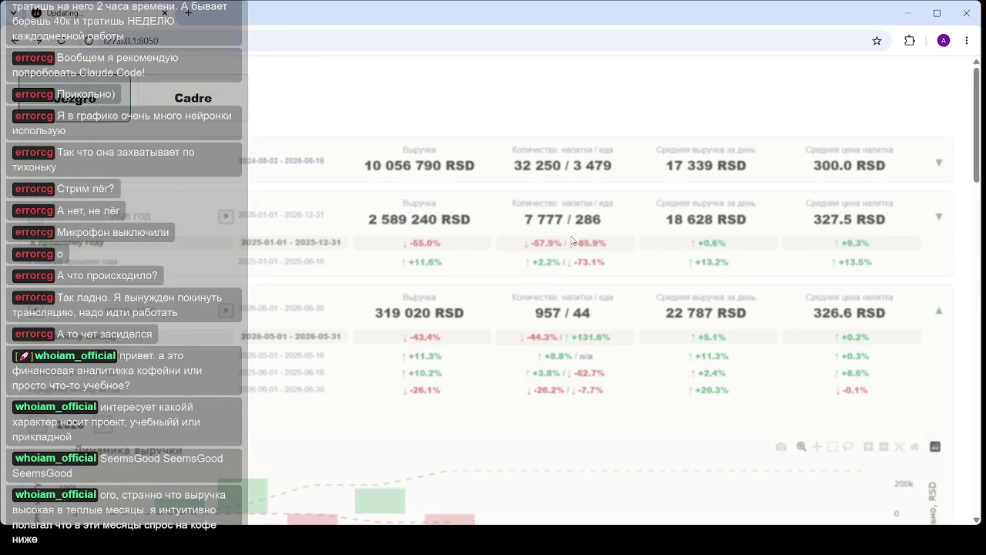
- Scroll past the yearly and monthly sections down to the 2026 daily revenue bars
{"action": "scroll", "coordinate": [562, 254], "scroll_direction": "down", "scroll_amount": 5}
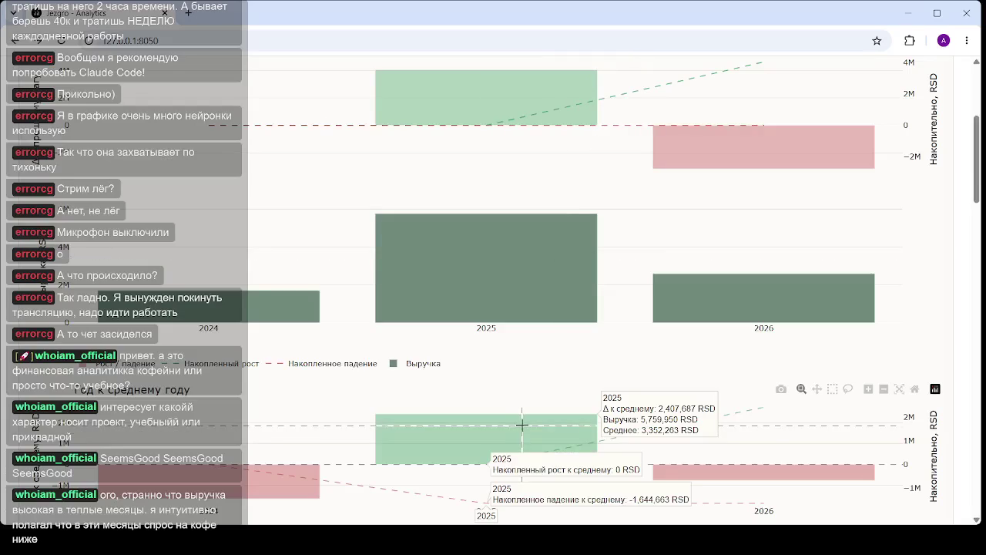
{"action": "scroll", "coordinate": [524, 428], "scroll_direction": "down", "scroll_amount": 3}
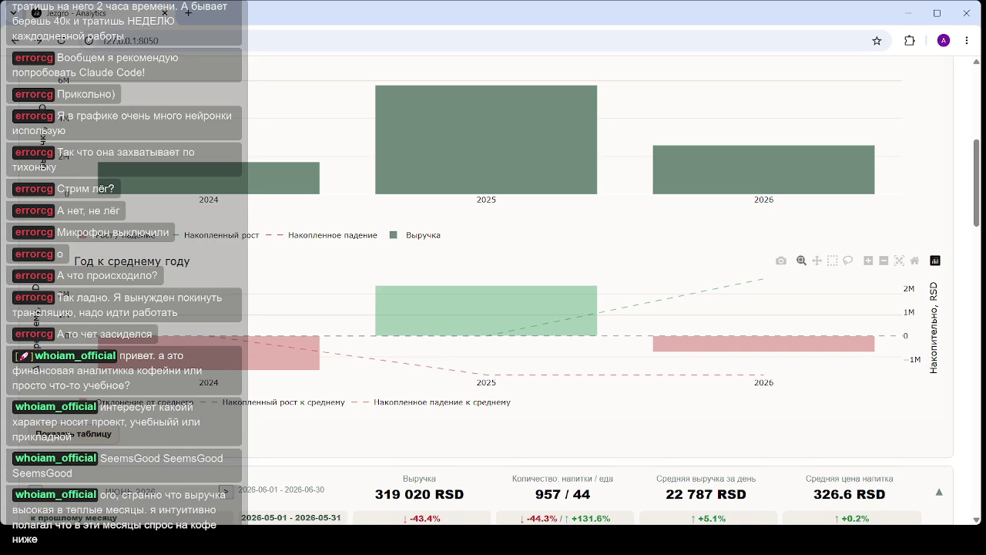
{"action": "left_click_drag", "start_coordinate": [977, 198], "coordinate": [958, 430]}
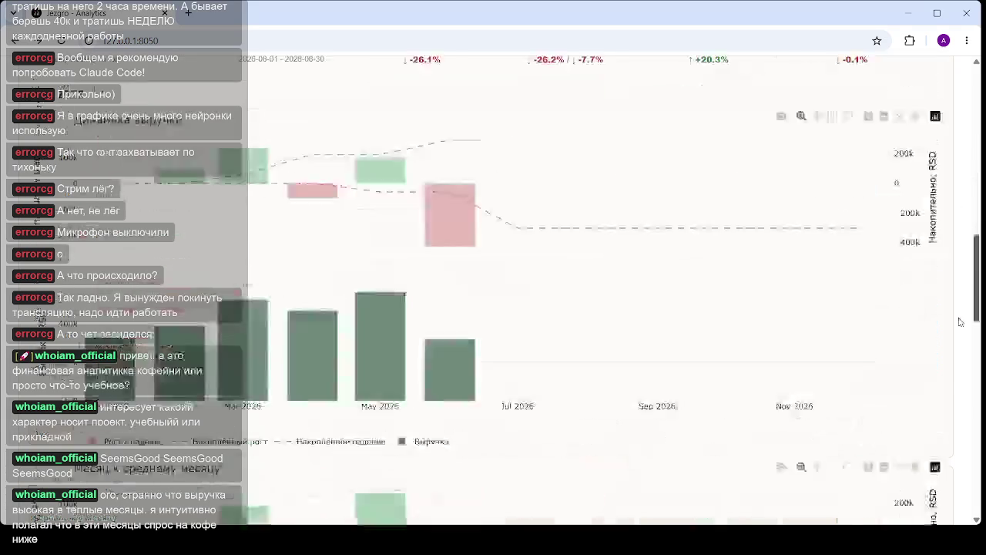
{"action": "scroll", "coordinate": [422, 410], "scroll_direction": "down", "scroll_amount": 4}
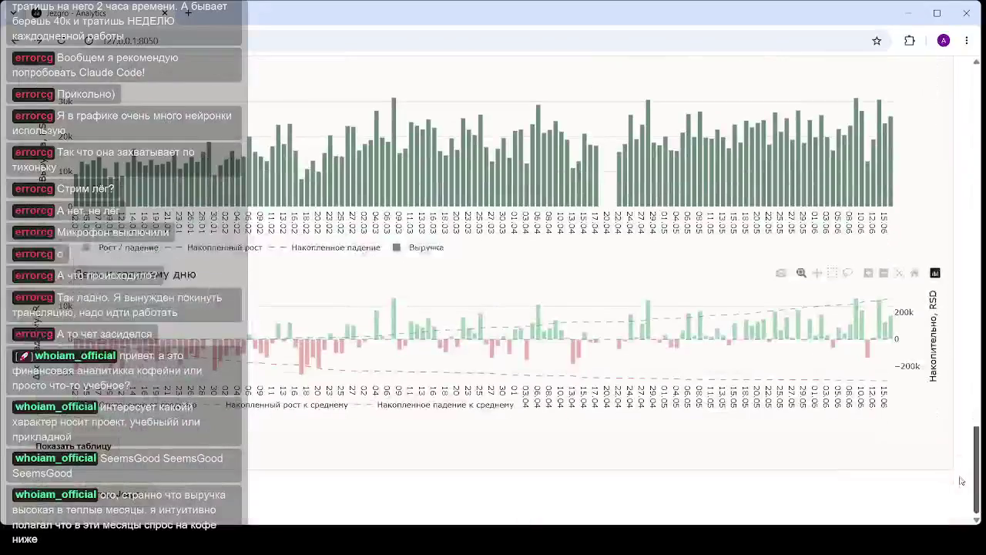
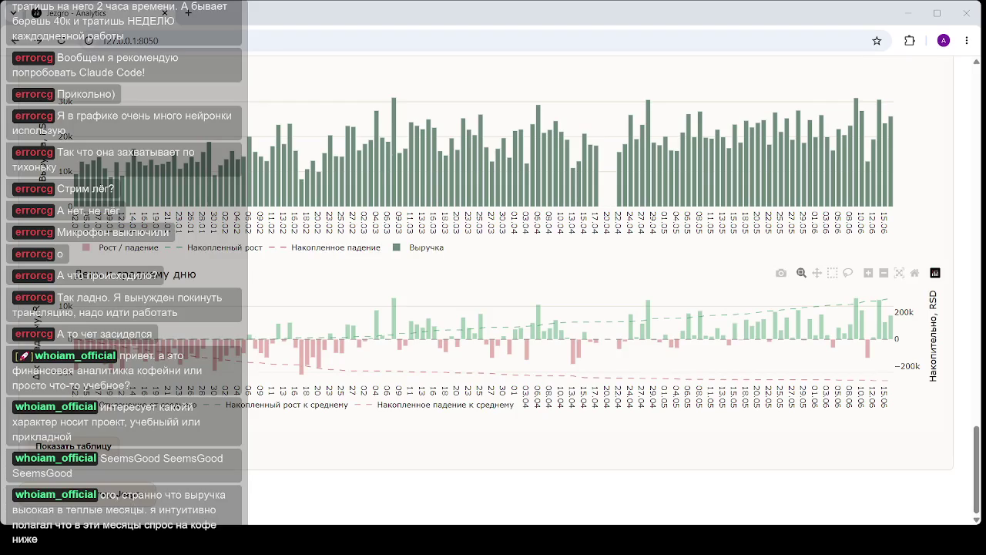
- Reload the dashboard and scroll down to the 2026 weekly revenue chart with cumulative lines
{"action": "left_click", "coordinate": [192, 40]}
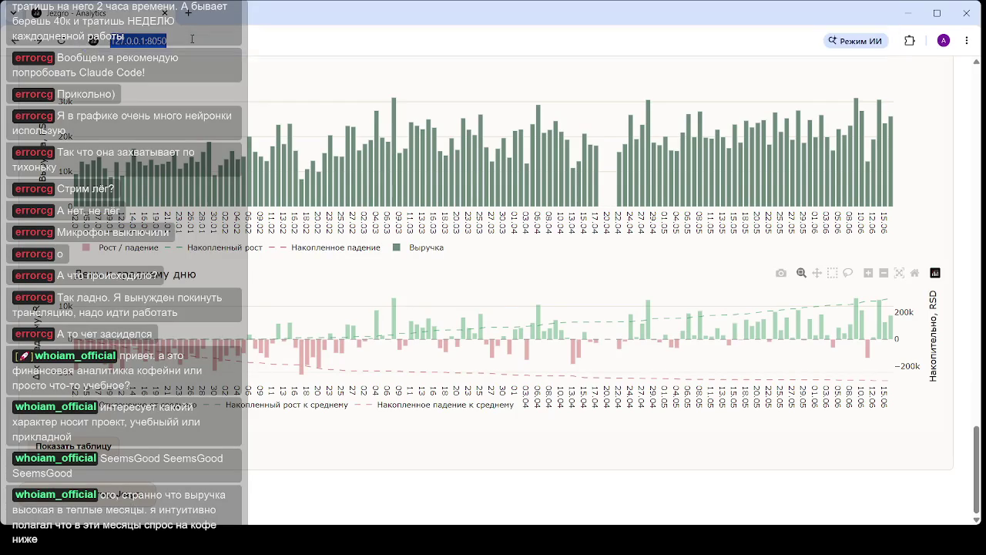
{"action": "key", "text": "Return"}
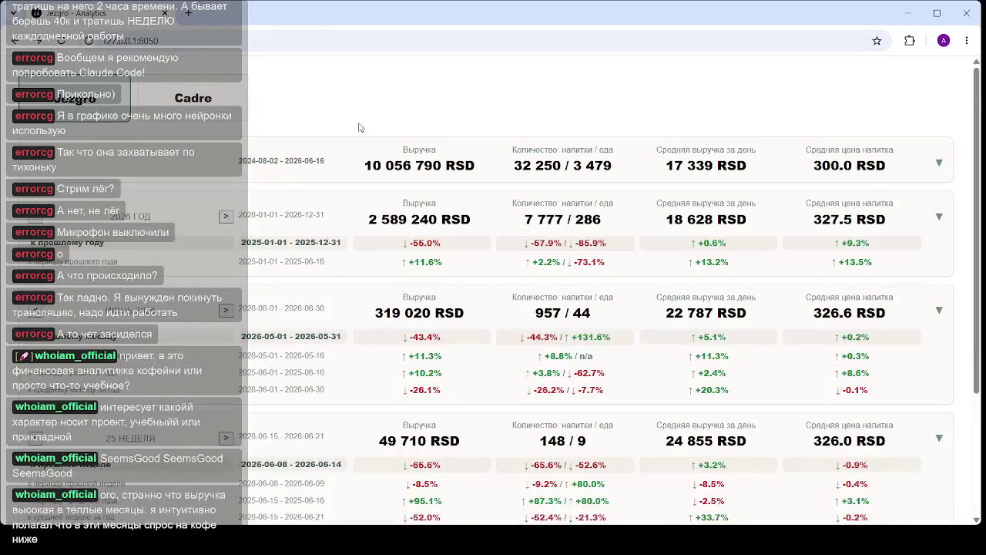
{"action": "scroll", "coordinate": [426, 213], "scroll_direction": "down", "scroll_amount": 2}
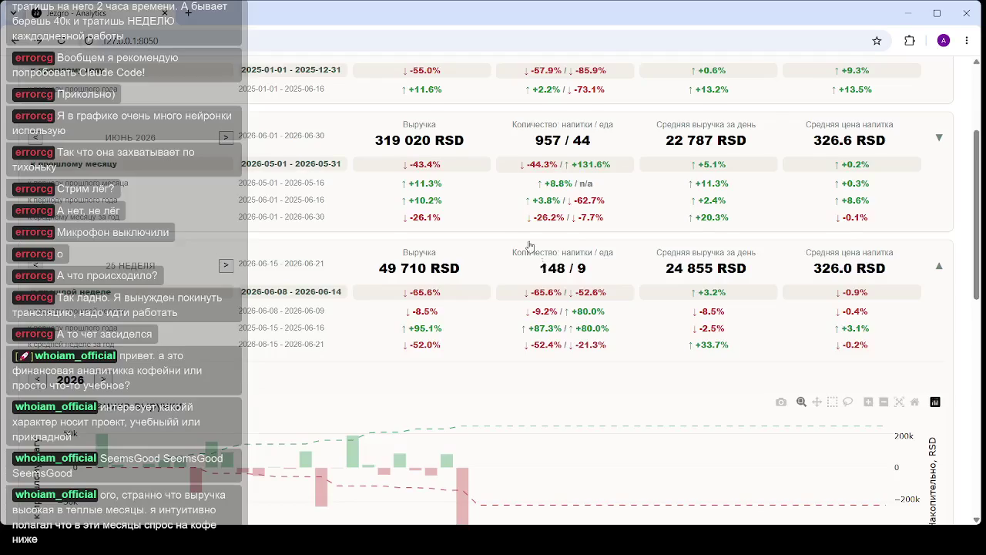
{"action": "scroll", "coordinate": [513, 235], "scroll_direction": "down", "scroll_amount": 2}
{"action": "scroll", "coordinate": [493, 222], "scroll_direction": "down", "scroll_amount": 2}
{"action": "mouse_move", "coordinate": [461, 245]}
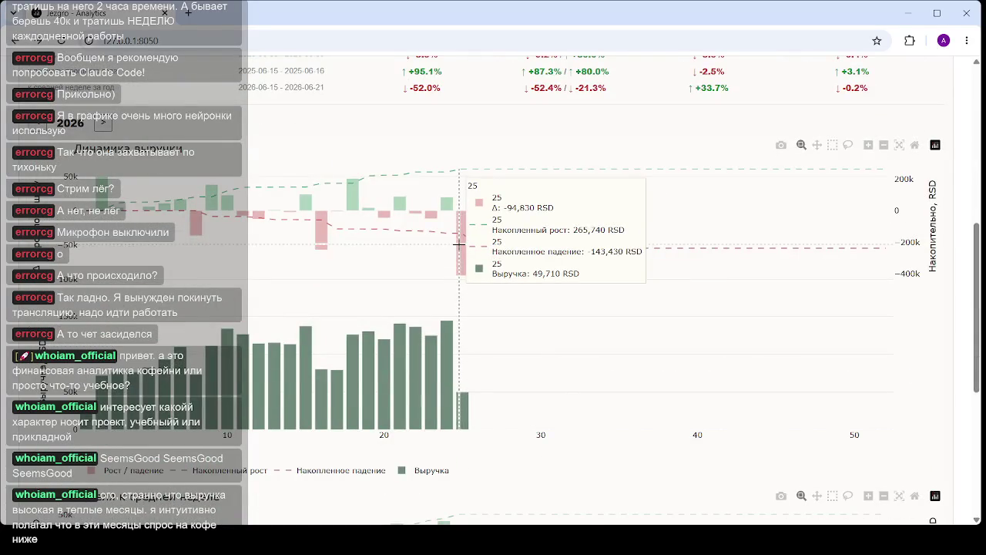
{"action": "scroll", "coordinate": [462, 203], "scroll_direction": "down", "scroll_amount": 2}
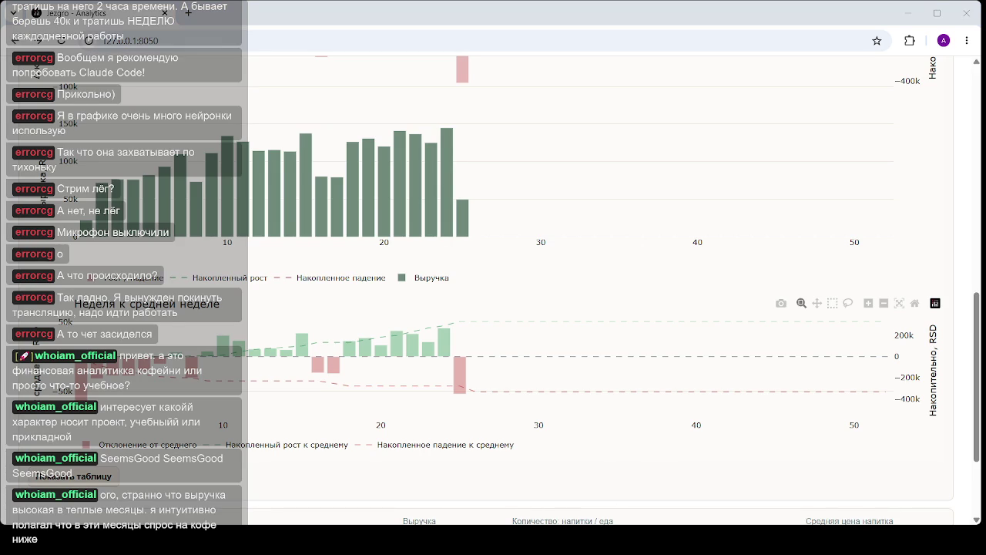
- Scroll up and down through the weekly revenue and week-to-average charts to review their values
{"action": "scroll", "coordinate": [37, 198], "scroll_direction": "up", "scroll_amount": 3}
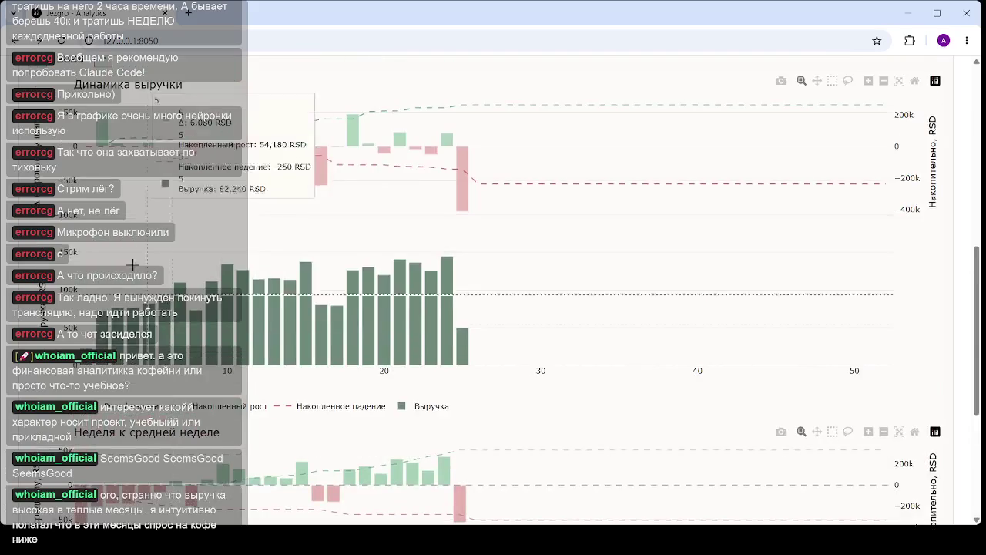
{"action": "scroll", "coordinate": [37, 199], "scroll_direction": "up", "scroll_amount": 2}
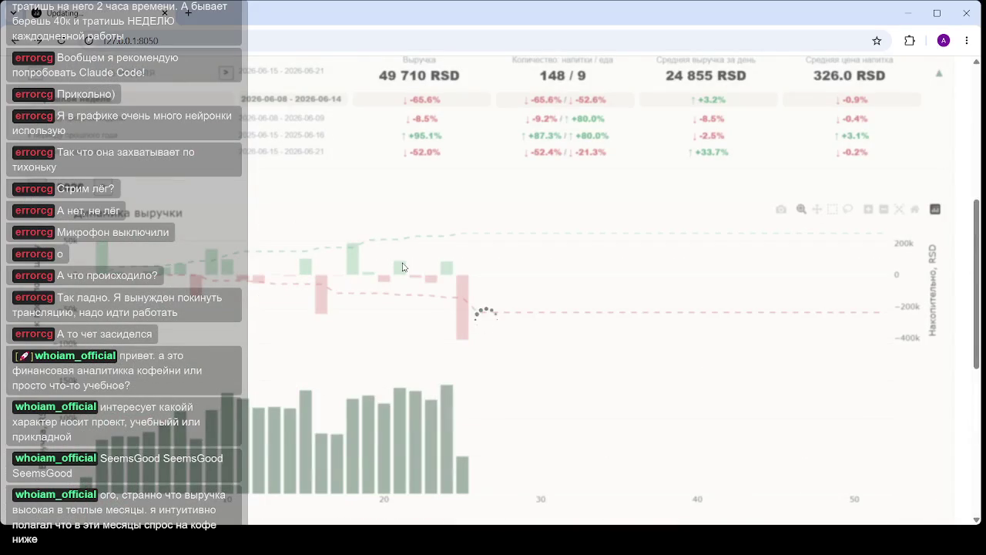
{"action": "scroll", "coordinate": [406, 258], "scroll_direction": "down", "scroll_amount": 2}
{"action": "scroll", "coordinate": [416, 269], "scroll_direction": "down", "scroll_amount": 1}
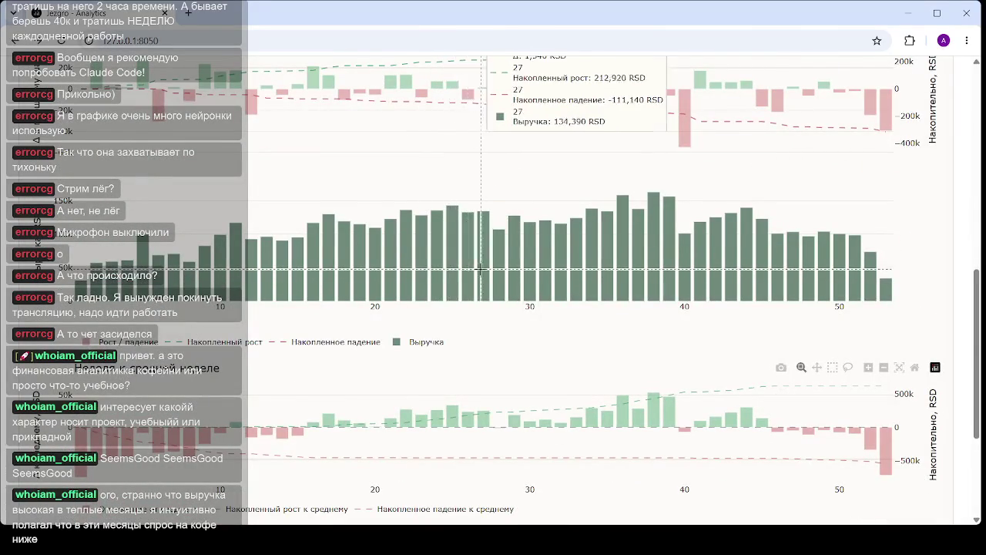
{"action": "scroll", "coordinate": [497, 231], "scroll_direction": "up", "scroll_amount": 1}
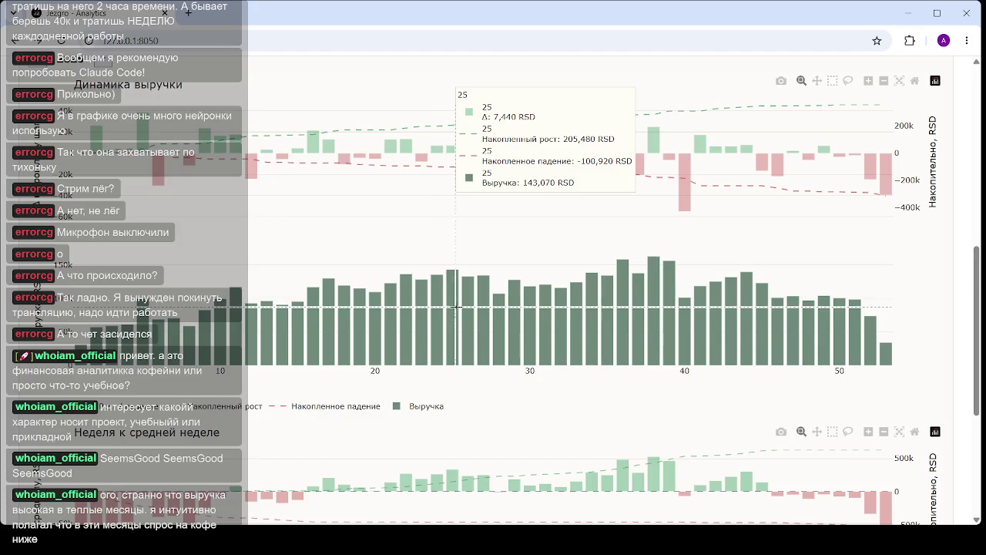
{"action": "scroll", "coordinate": [453, 324], "scroll_direction": "down", "scroll_amount": 2}
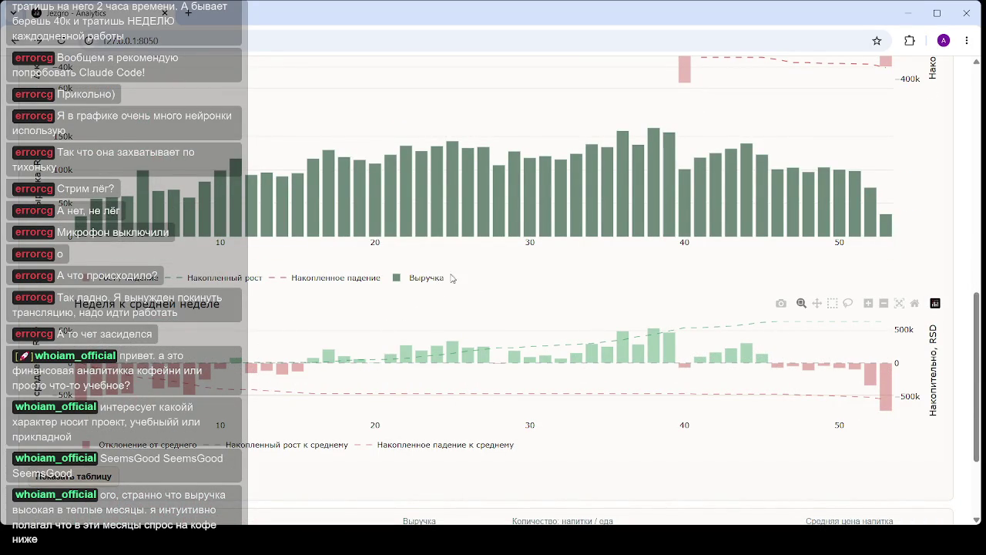
{"action": "scroll", "coordinate": [227, 329], "scroll_direction": "up", "scroll_amount": 1}
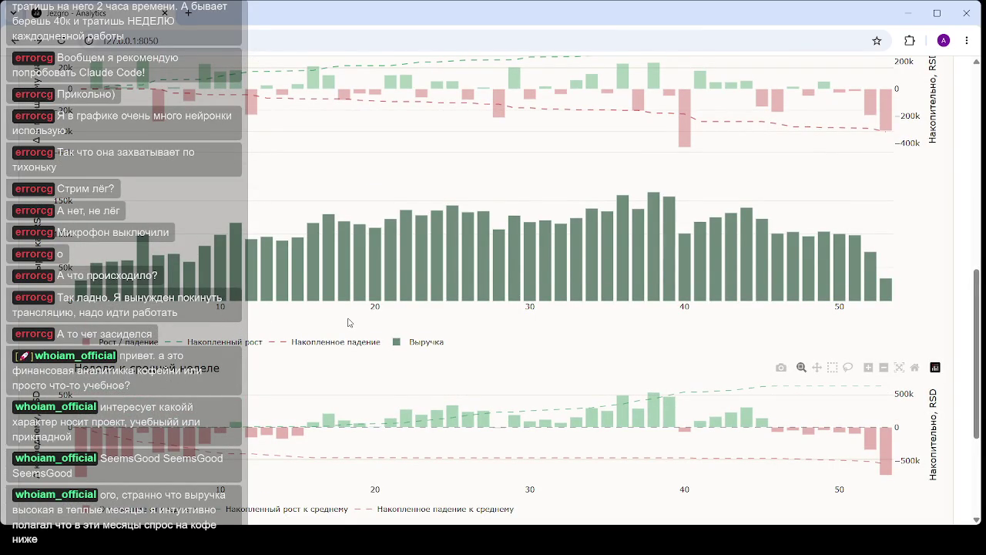
{"action": "mouse_move", "coordinate": [554, 278]}
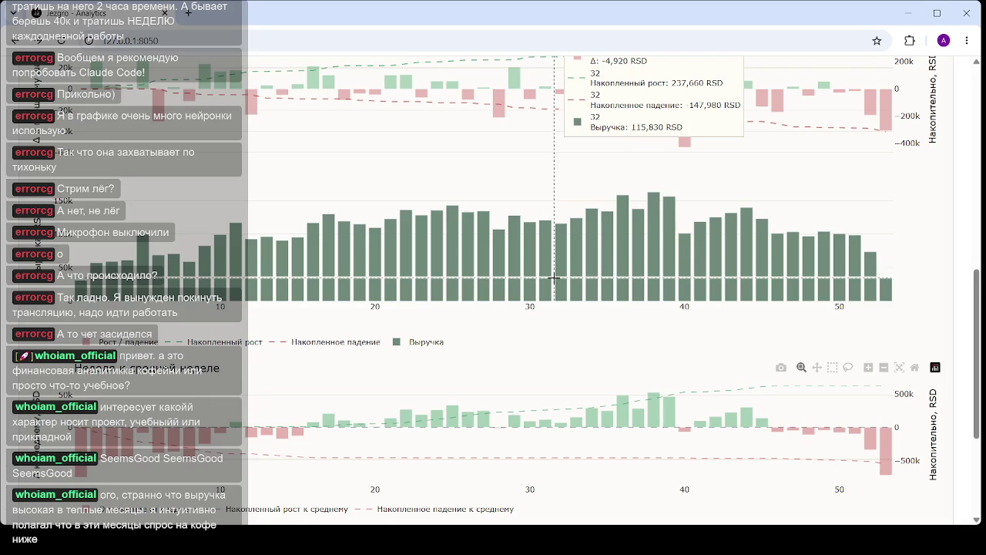
{"action": "scroll", "coordinate": [554, 277], "scroll_direction": "up", "scroll_amount": 1}
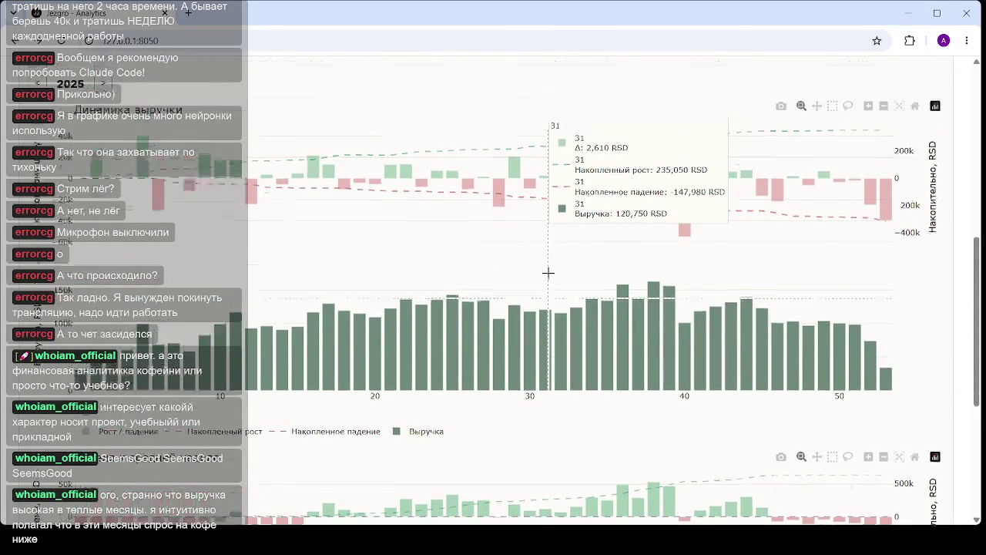
{"action": "scroll", "coordinate": [548, 273], "scroll_direction": "up", "scroll_amount": 1}
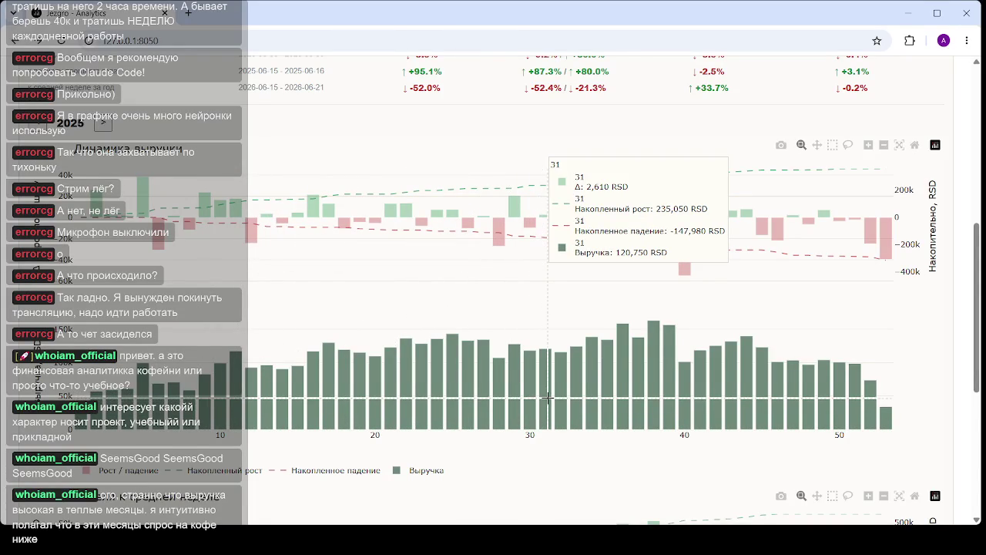
{"action": "scroll", "coordinate": [547, 396], "scroll_direction": "up", "scroll_amount": 1}
{"action": "scroll", "coordinate": [535, 370], "scroll_direction": "up", "scroll_amount": 3}
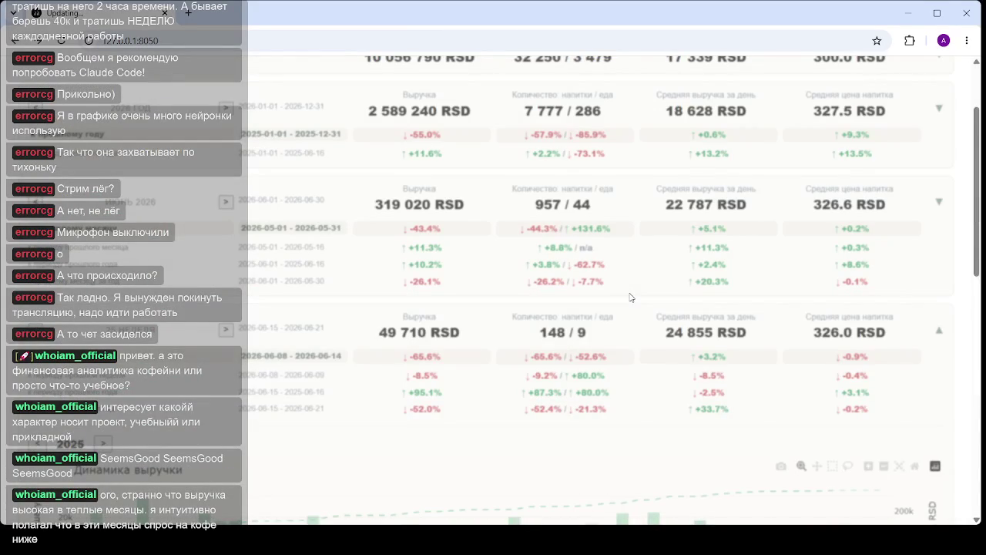
- Expand the 2026-06-16 daily summary card to show 25,860 RSD revenue and 322.8 RSD average drink price
{"action": "scroll", "coordinate": [555, 270], "scroll_direction": "down", "scroll_amount": 1}
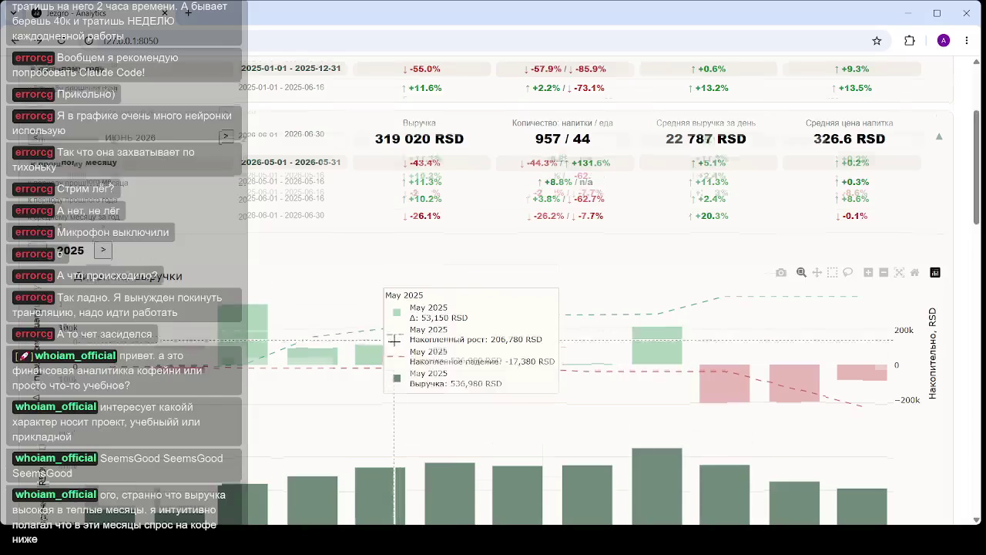
{"action": "scroll", "coordinate": [394, 339], "scroll_direction": "down", "scroll_amount": 3}
{"action": "scroll", "coordinate": [390, 327], "scroll_direction": "down", "scroll_amount": 2}
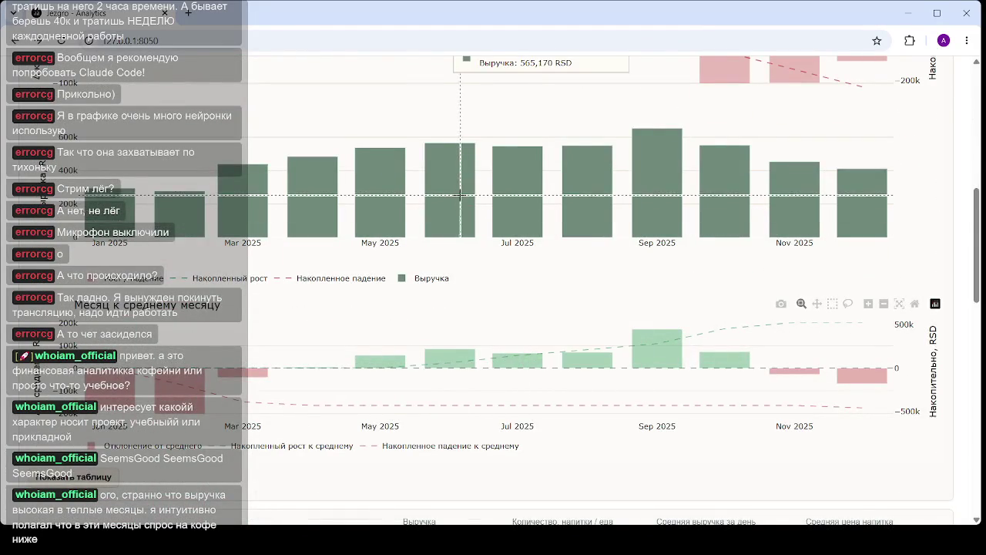
{"action": "scroll", "coordinate": [480, 359], "scroll_direction": "up", "scroll_amount": 2}
{"action": "scroll", "coordinate": [517, 411], "scroll_direction": "down", "scroll_amount": 2}
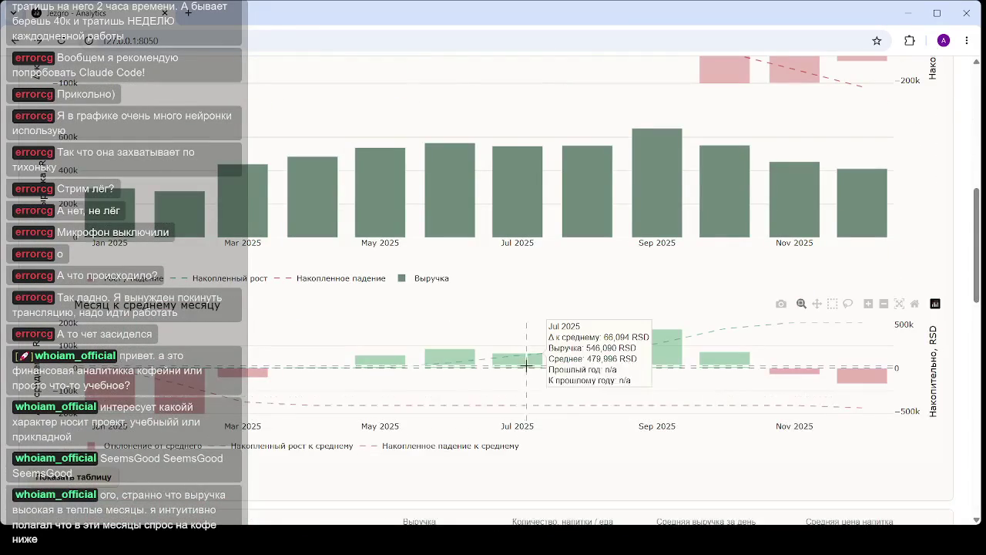
{"action": "scroll", "coordinate": [519, 277], "scroll_direction": "up", "scroll_amount": 2}
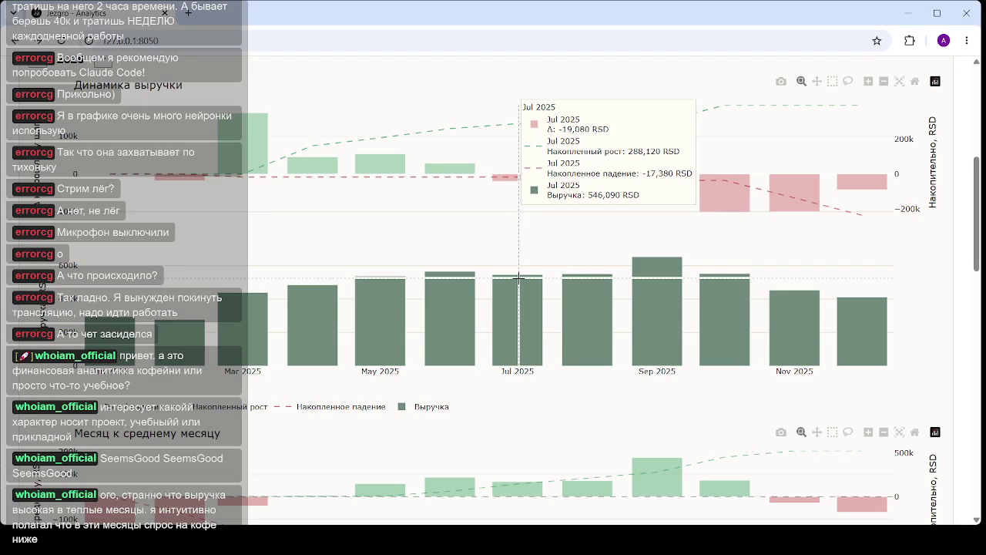
{"action": "scroll", "coordinate": [518, 276], "scroll_direction": "up", "scroll_amount": 1}
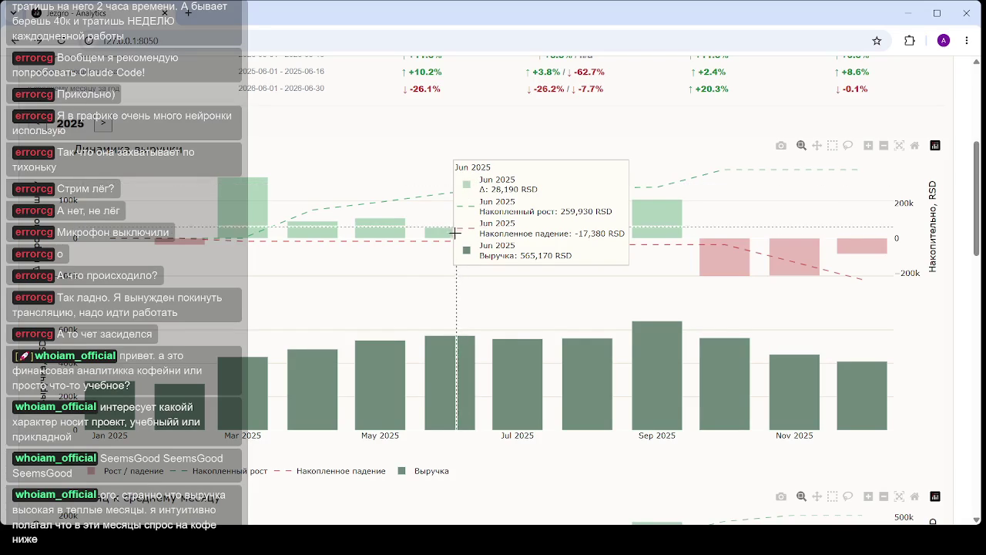
{"action": "scroll", "coordinate": [440, 368], "scroll_direction": "down", "scroll_amount": 3}
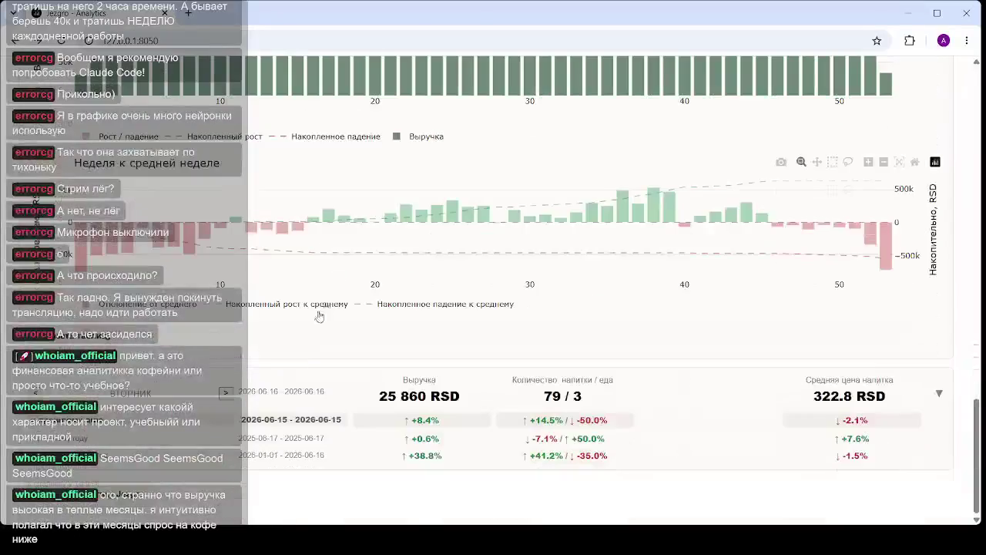
{"action": "left_click", "coordinate": [446, 396]}
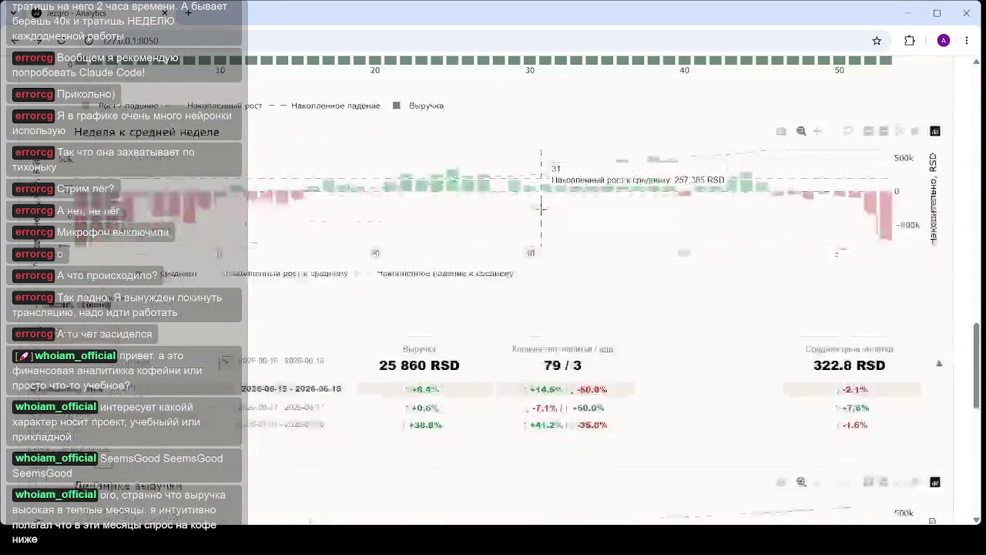
{"action": "scroll", "coordinate": [541, 208], "scroll_direction": "down", "scroll_amount": 3}
{"action": "scroll", "coordinate": [544, 205], "scroll_direction": "down", "scroll_amount": 1}
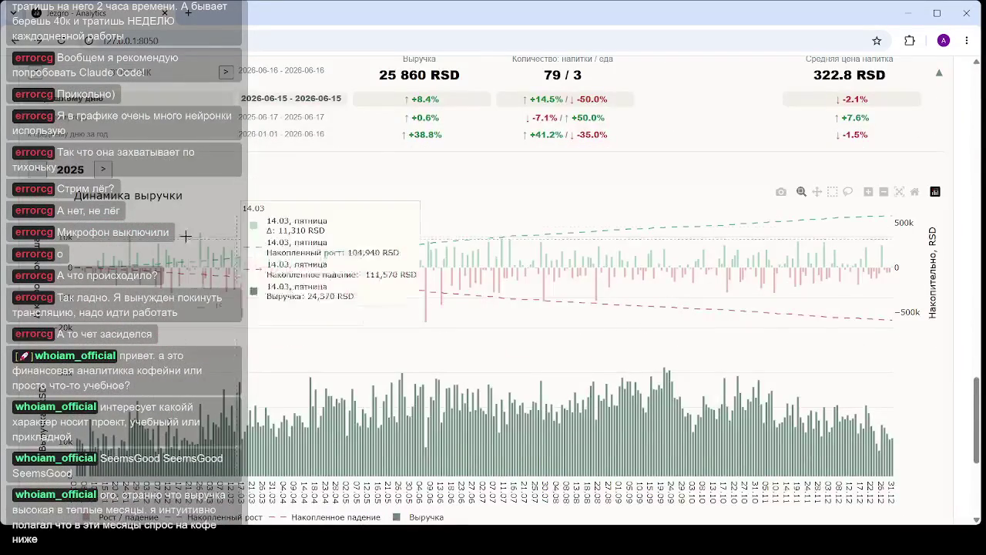
{"action": "left_click", "coordinate": [385, 276]}
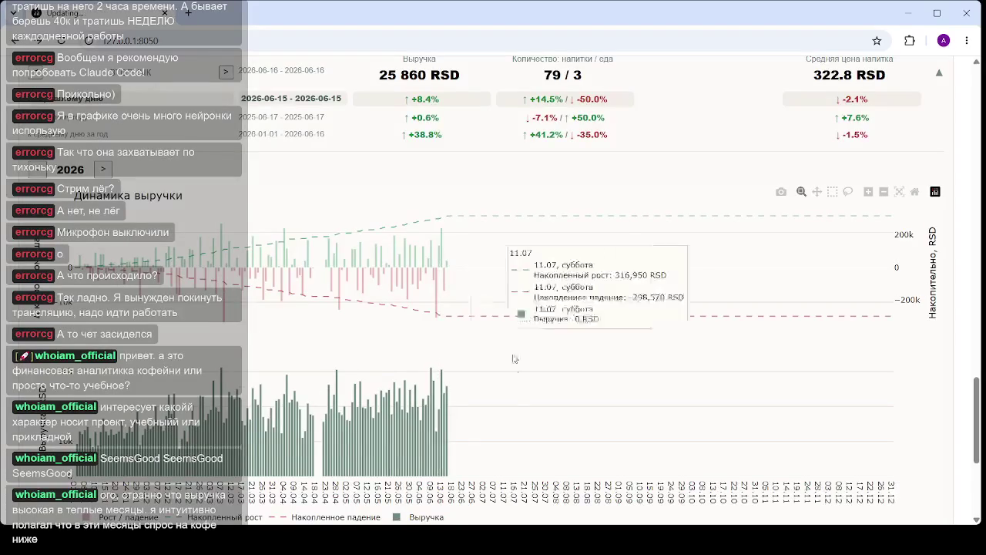
{"action": "left_click", "coordinate": [480, 398]}
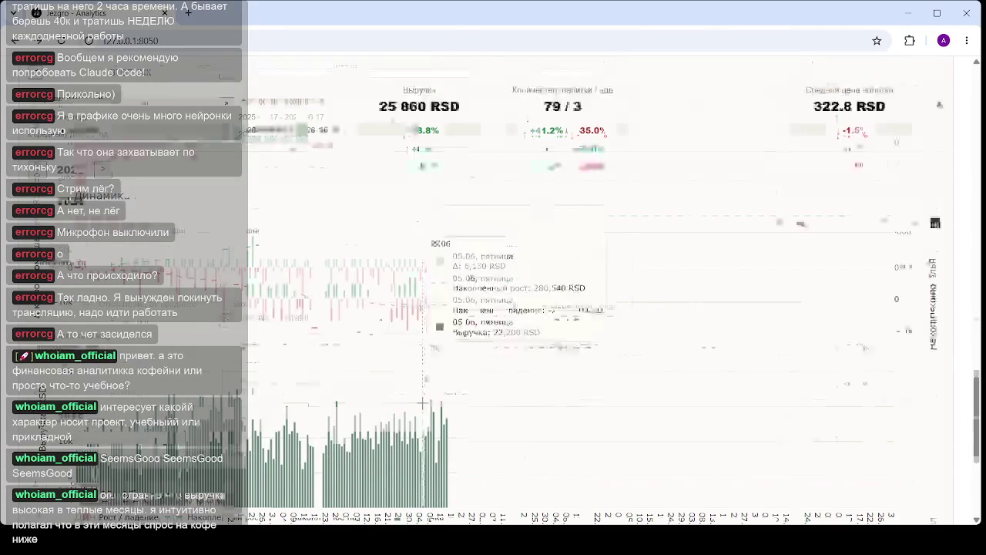
{"action": "scroll", "coordinate": [225, 226], "scroll_direction": "down", "scroll_amount": 5}
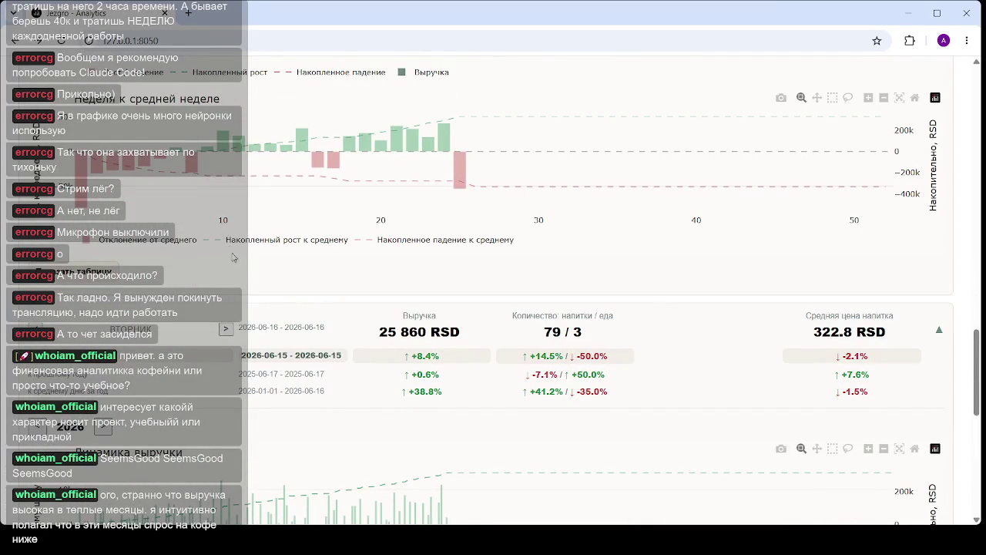
{"action": "left_click", "coordinate": [31, 430]}
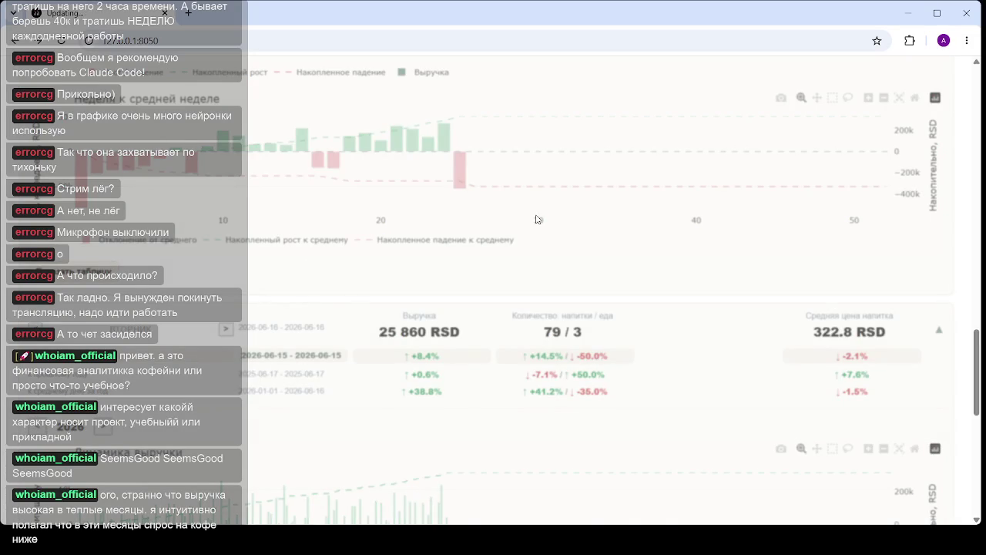
{"action": "scroll", "coordinate": [581, 159], "scroll_direction": "down", "scroll_amount": 3}
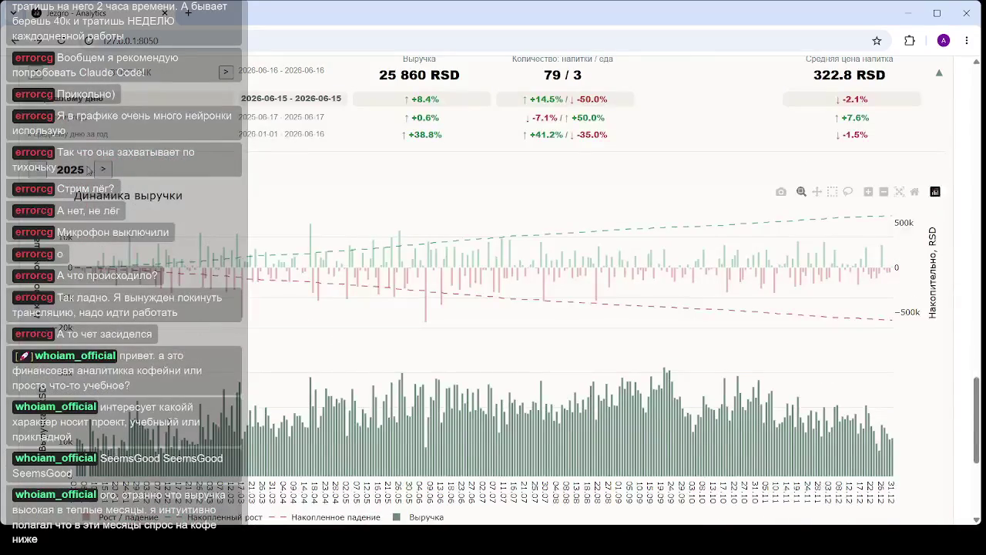
{"action": "left_click", "coordinate": [103, 168]}
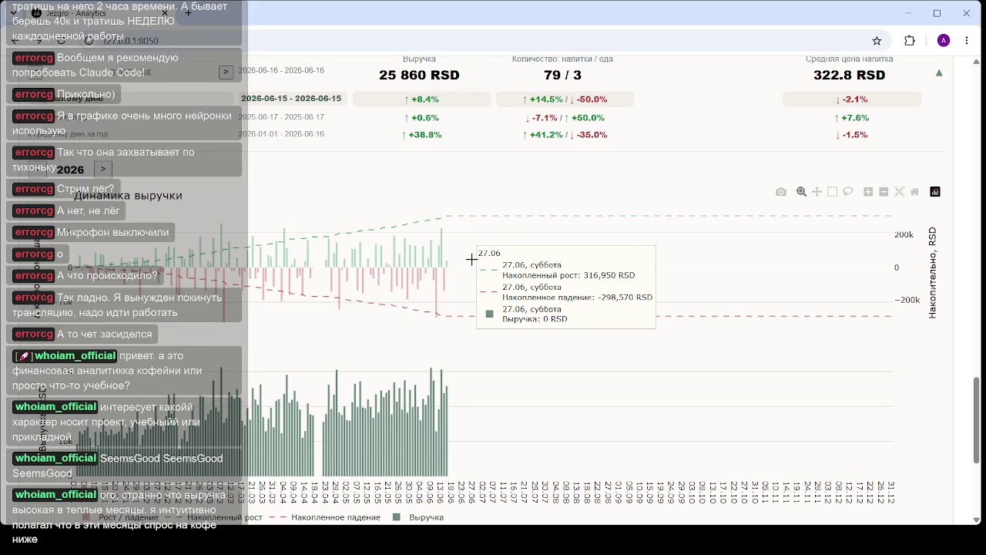
{"action": "scroll", "coordinate": [470, 266], "scroll_direction": "down", "scroll_amount": 1}
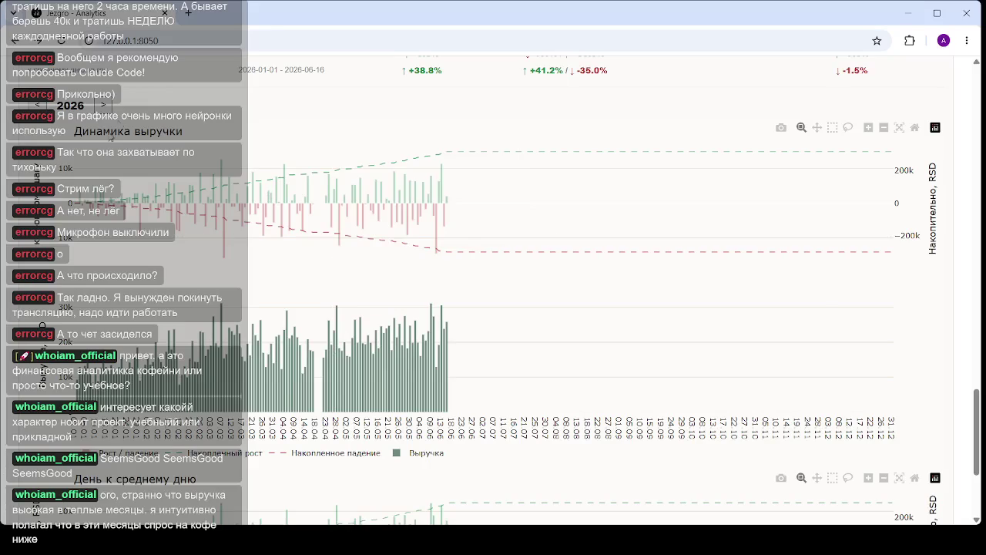
{"action": "left_click", "coordinate": [37, 105]}
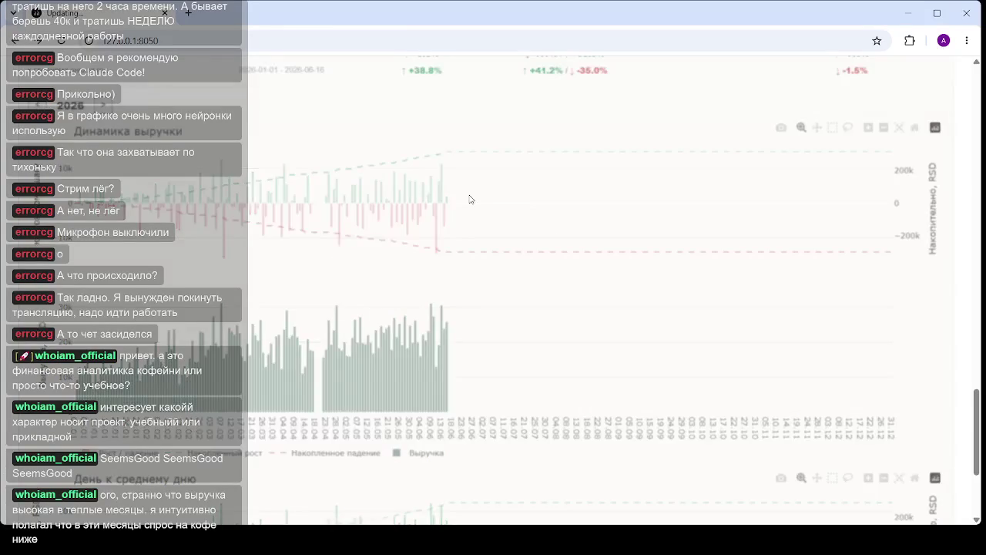
{"action": "mouse_move", "coordinate": [483, 198]}
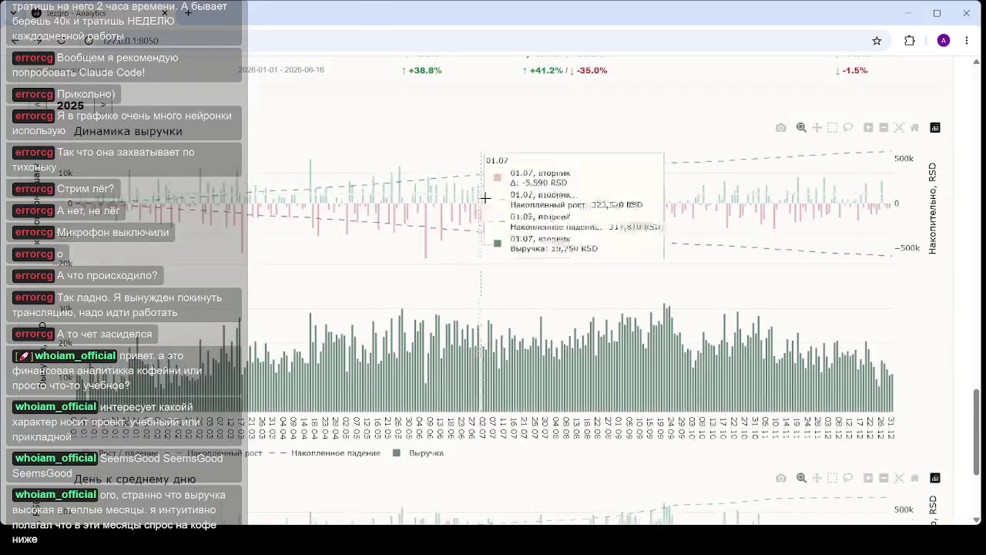
{"action": "scroll", "coordinate": [482, 198], "scroll_direction": "down", "scroll_amount": 3}
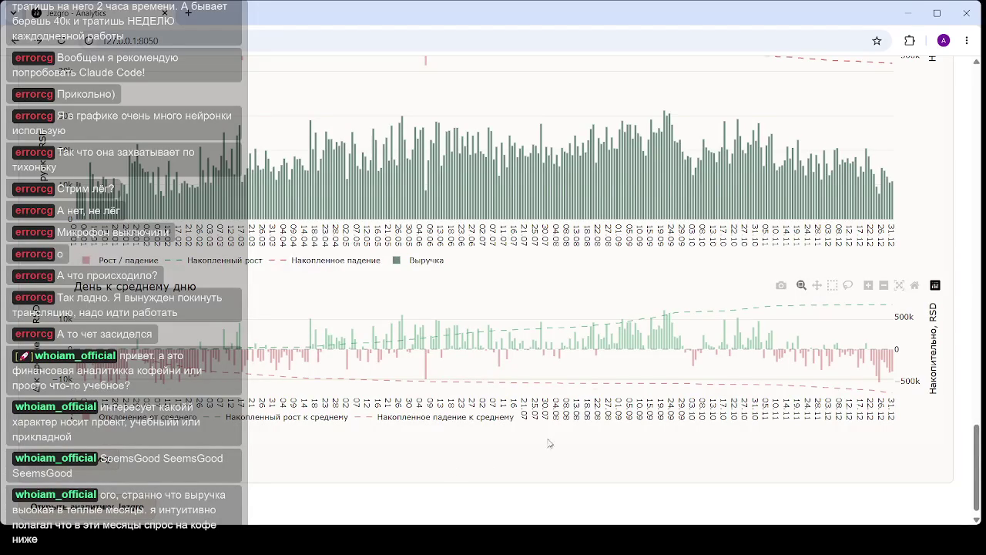
{"action": "mouse_move", "coordinate": [631, 340]}
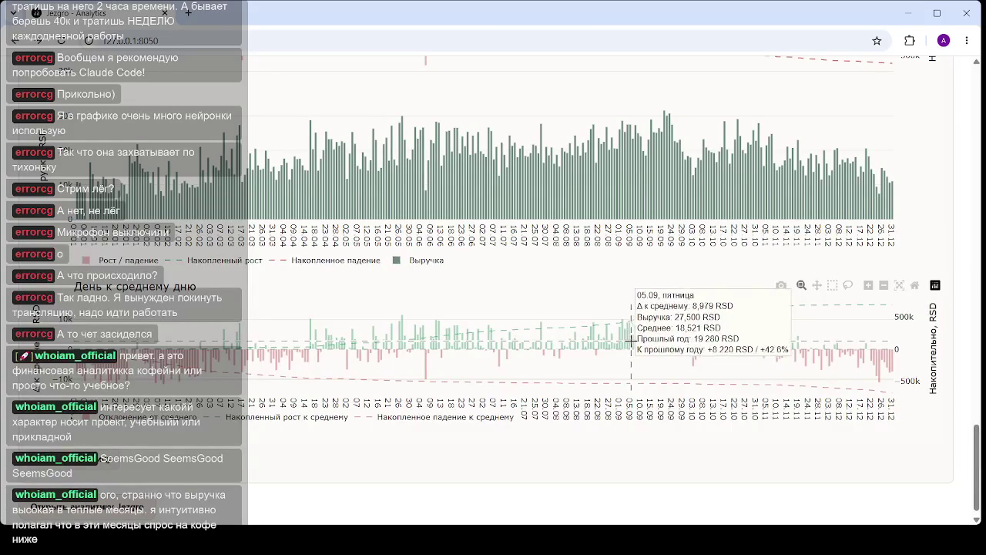
{"action": "mouse_move", "coordinate": [607, 339]}
{"action": "left_mouse_down"}
{"action": "mouse_move", "coordinate": [978, 337]}
{"action": "mouse_move", "coordinate": [898, 339]}
{"action": "left_mouse_up"}
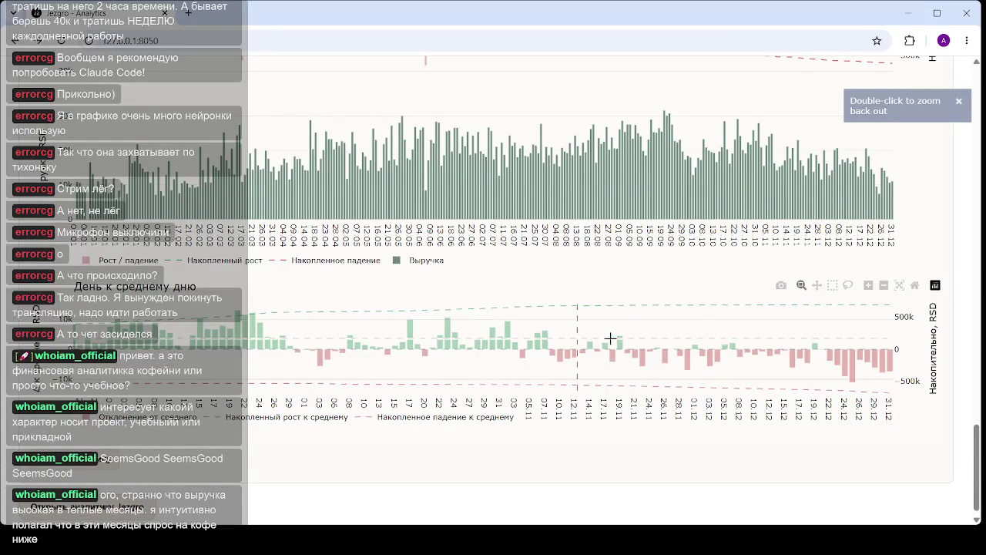
{"action": "left_click", "coordinate": [915, 285]}
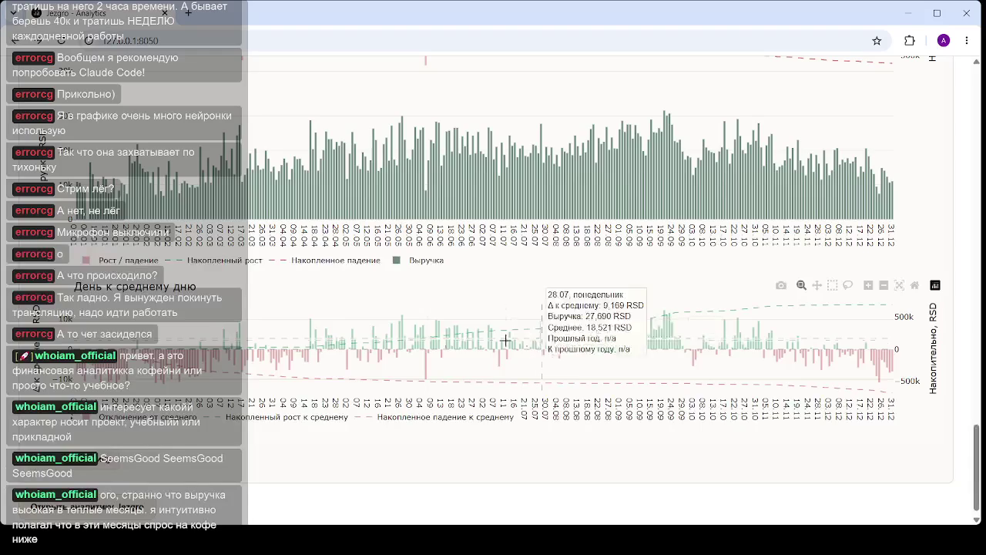
{"action": "left_click_drag", "start_coordinate": [344, 348], "coordinate": [432, 348]}
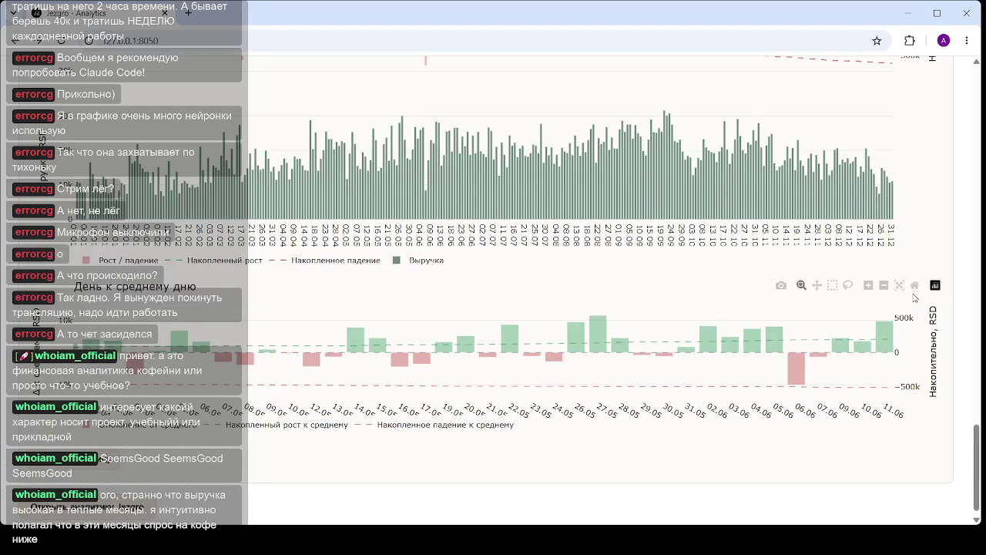
{"action": "left_click", "coordinate": [915, 286]}
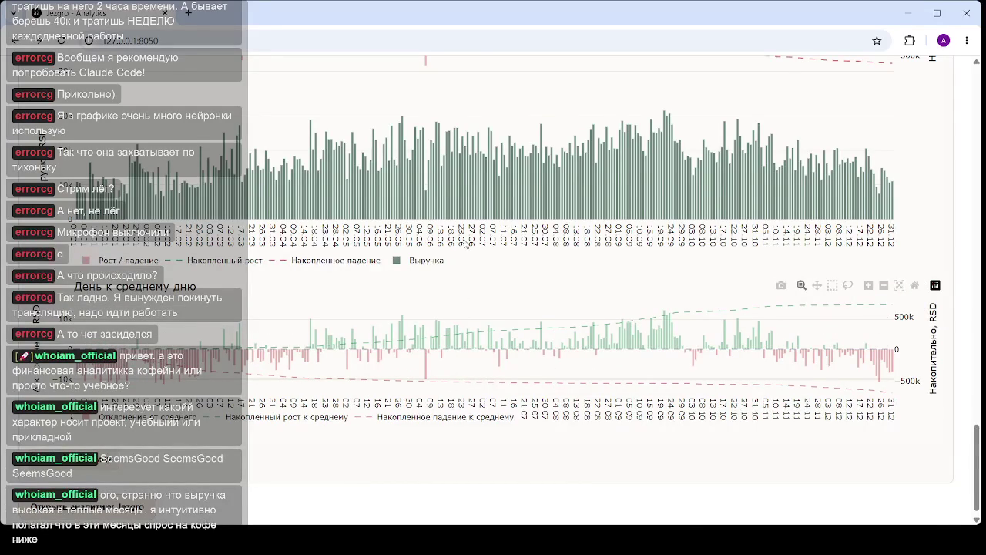
{"action": "scroll", "coordinate": [464, 244], "scroll_direction": "up", "scroll_amount": 2}
{"action": "scroll", "coordinate": [465, 243], "scroll_direction": "up", "scroll_amount": 2}
{"action": "scroll", "coordinate": [465, 243], "scroll_direction": "up", "scroll_amount": 2}
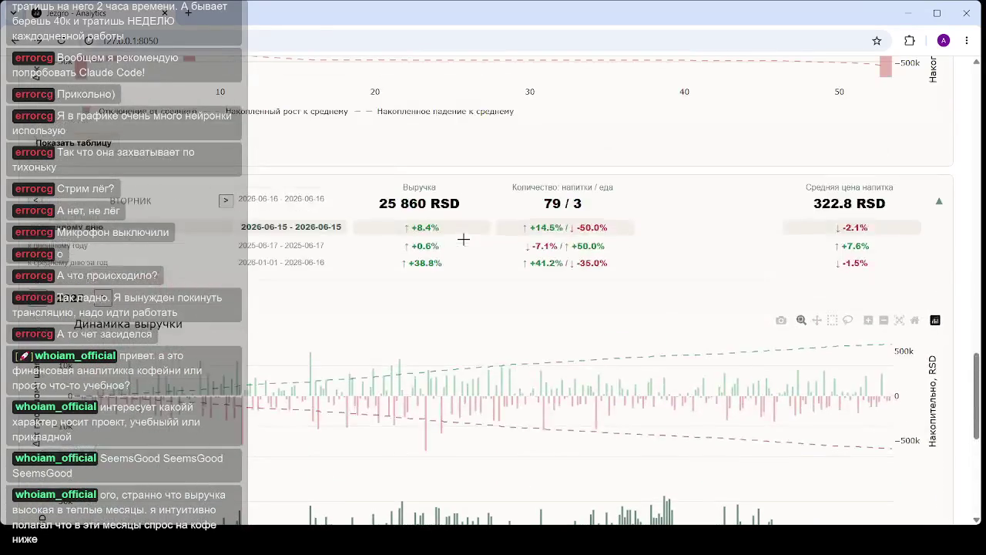
{"action": "scroll", "coordinate": [466, 245], "scroll_direction": "down", "scroll_amount": 5}
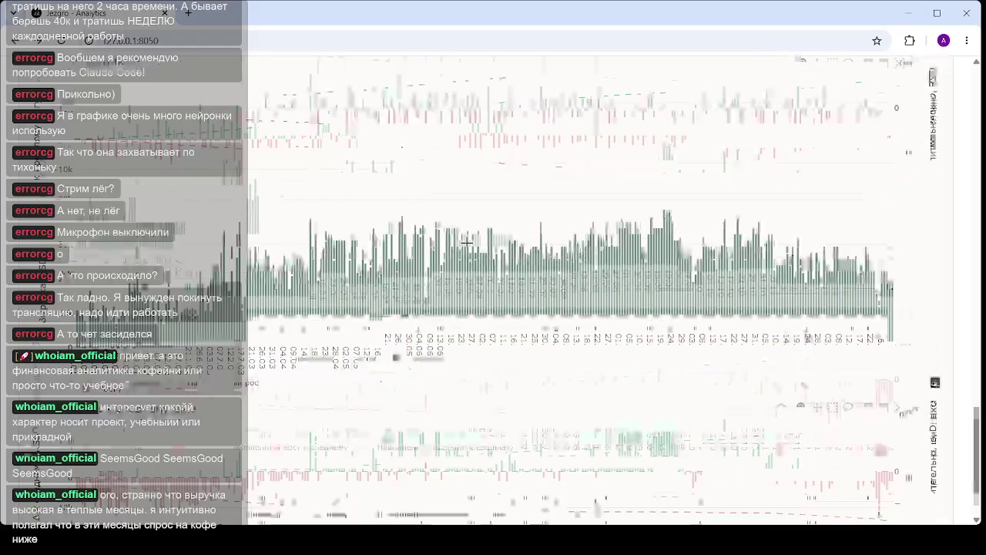
{"action": "scroll", "coordinate": [467, 245], "scroll_direction": "down", "scroll_amount": 2}
{"action": "scroll", "coordinate": [669, 326], "scroll_direction": "up", "scroll_amount": 2}
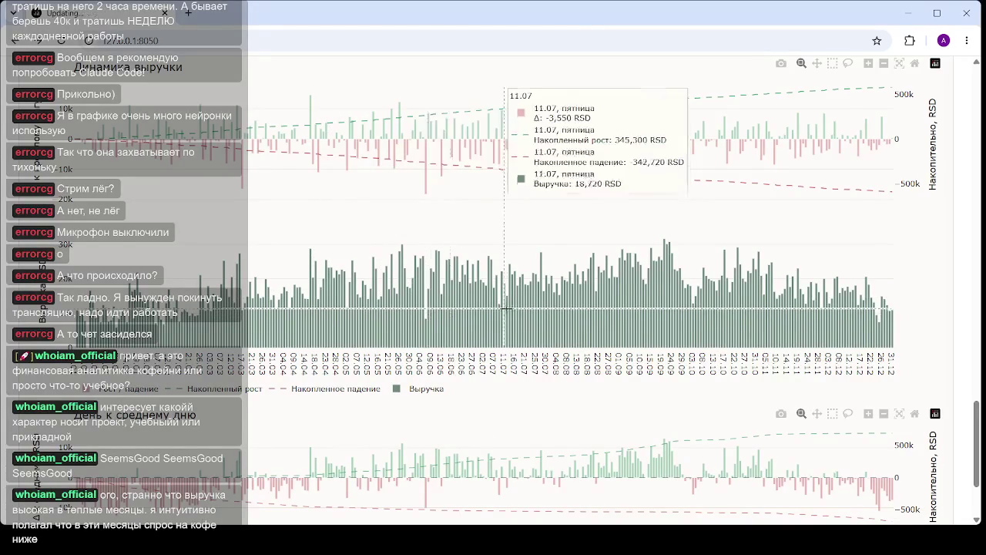
{"action": "scroll", "coordinate": [511, 300], "scroll_direction": "up", "scroll_amount": 1}
{"action": "scroll", "coordinate": [511, 301], "scroll_direction": "down", "scroll_amount": 2}
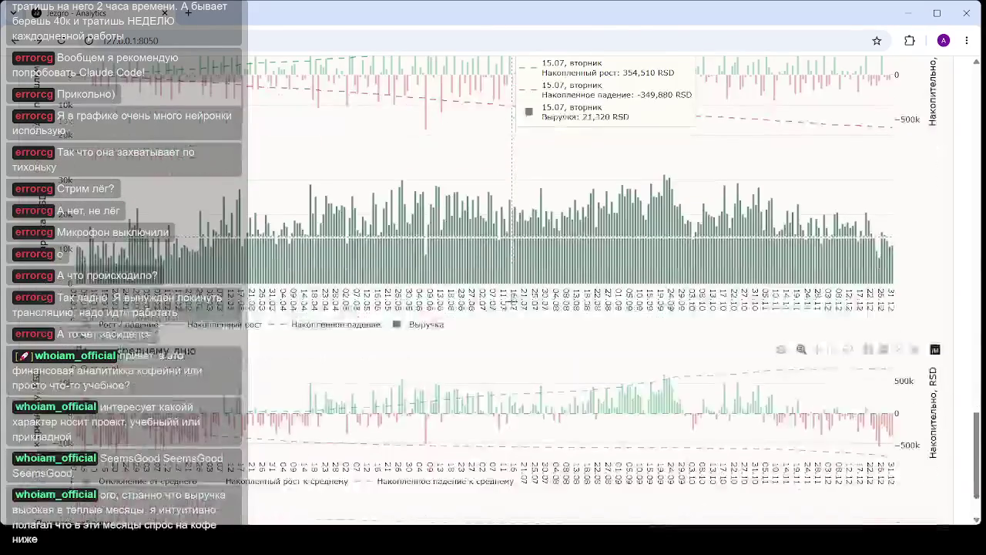
{"action": "scroll", "coordinate": [508, 373], "scroll_direction": "down", "scroll_amount": 1}
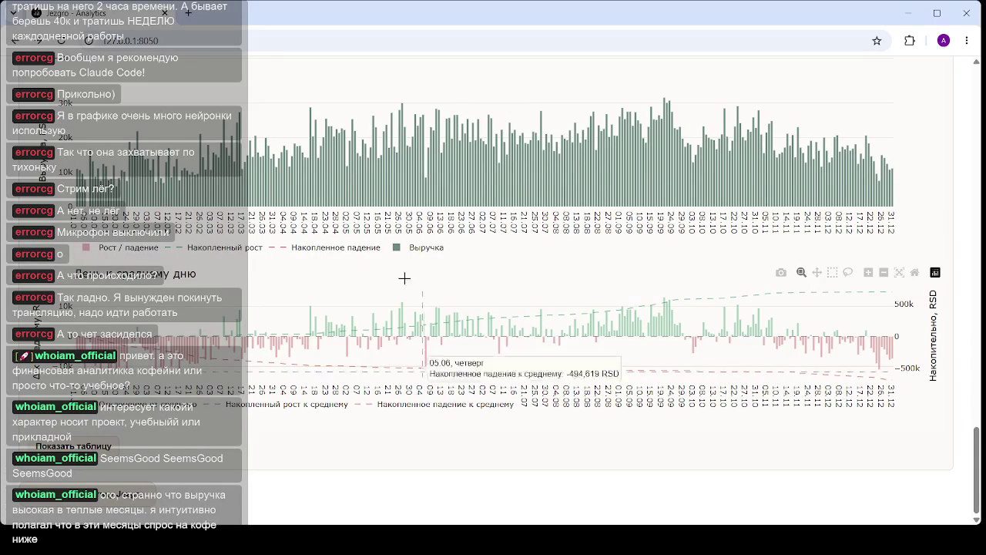
- Reload the dashboard and scroll down to the 2026 monthly revenue and month-to-average charts
{"action": "left_click", "coordinate": [266, 42]}
{"action": "key", "text": "Return"}
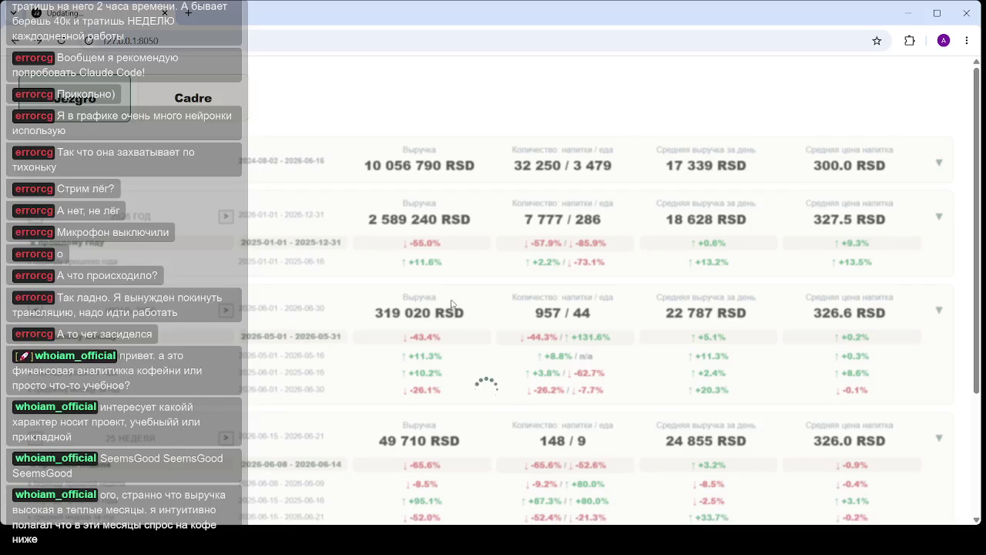
{"action": "scroll", "coordinate": [466, 299], "scroll_direction": "down", "scroll_amount": 3}
{"action": "scroll", "coordinate": [465, 299], "scroll_direction": "down", "scroll_amount": 3}
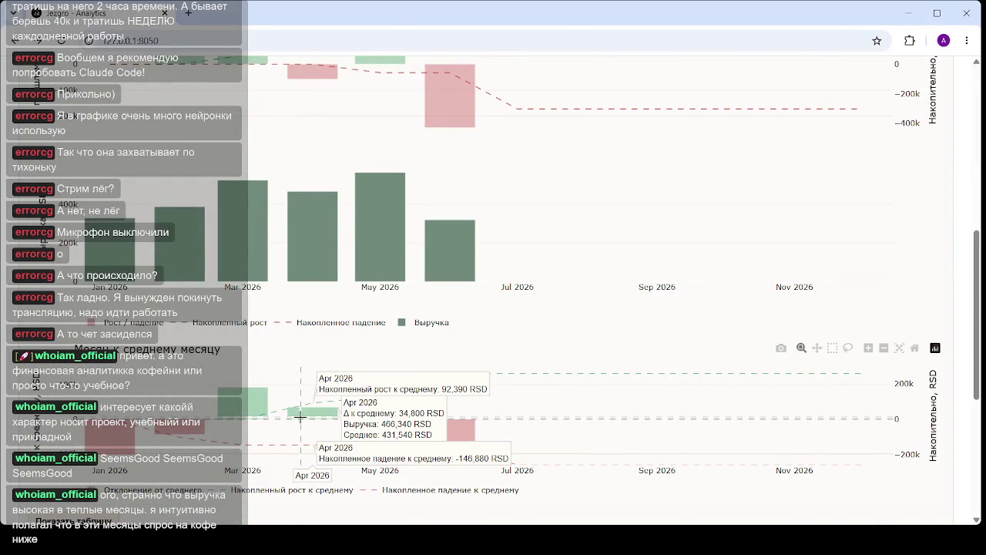
{"action": "scroll", "coordinate": [234, 386], "scroll_direction": "down", "scroll_amount": 1}
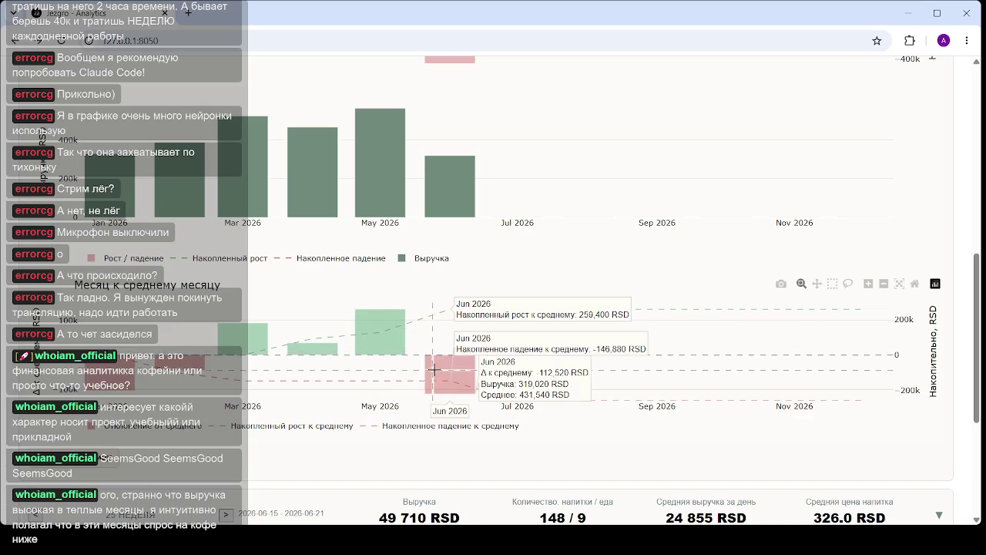
{"action": "scroll", "coordinate": [251, 337], "scroll_direction": "down", "scroll_amount": 4}
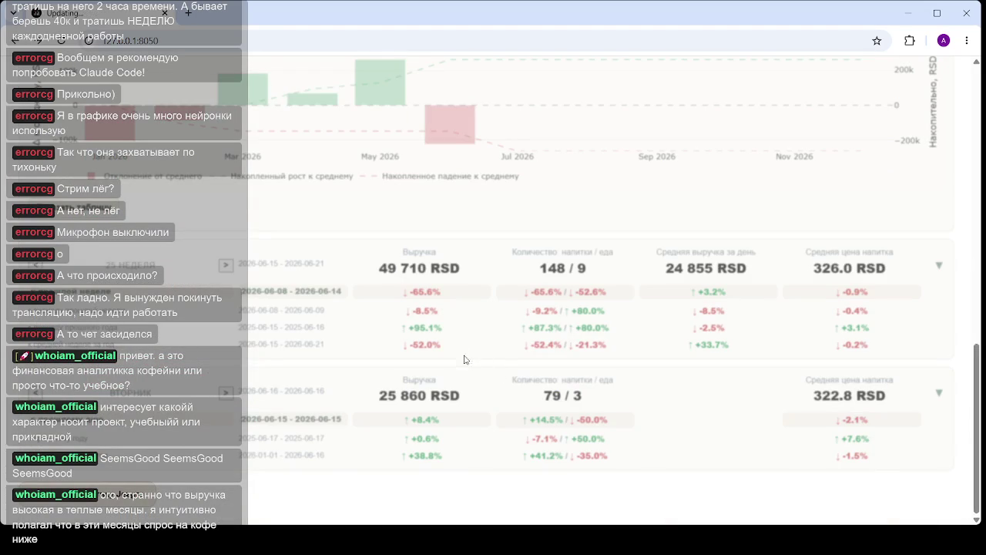
{"action": "scroll", "coordinate": [468, 291], "scroll_direction": "down", "scroll_amount": 3}
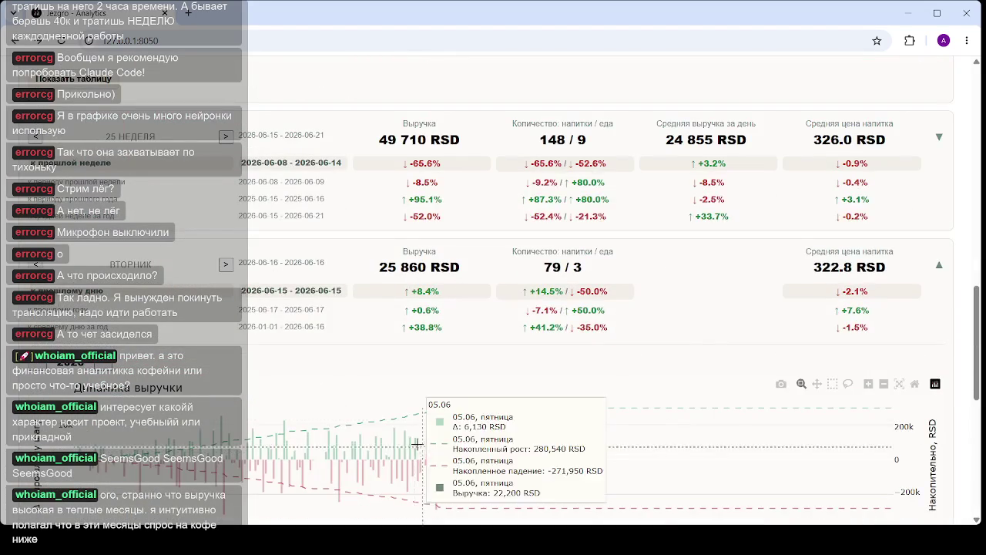
{"action": "scroll", "coordinate": [380, 386], "scroll_direction": "down", "scroll_amount": 1}
{"action": "scroll", "coordinate": [378, 370], "scroll_direction": "down", "scroll_amount": 3}
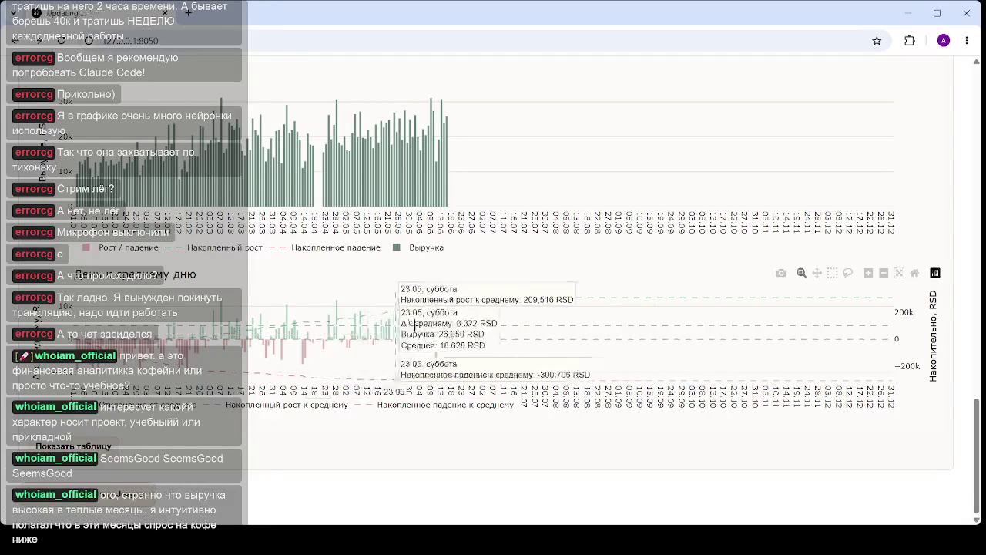
{"action": "scroll", "coordinate": [308, 327], "scroll_direction": "up", "scroll_amount": 3}
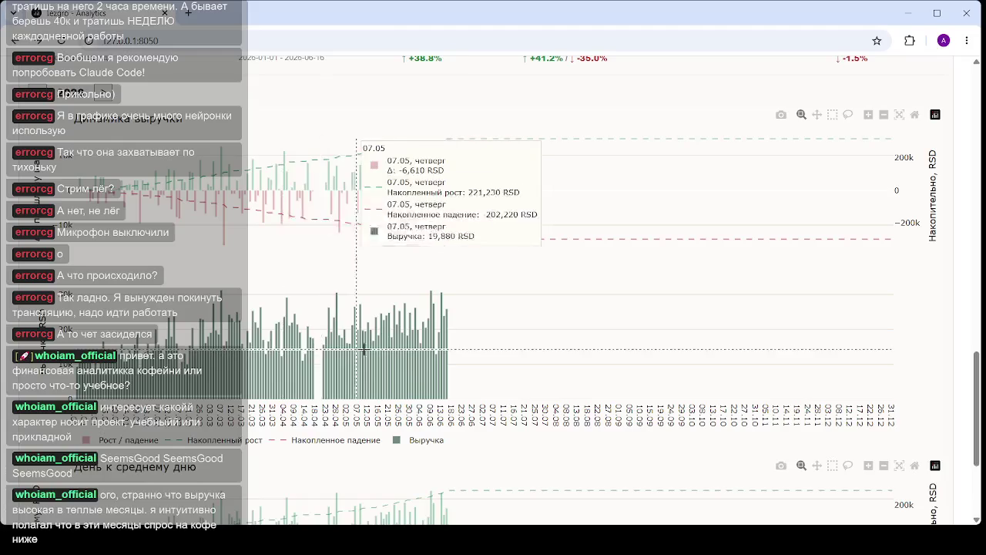
{"action": "scroll", "coordinate": [373, 348], "scroll_direction": "up", "scroll_amount": 1}
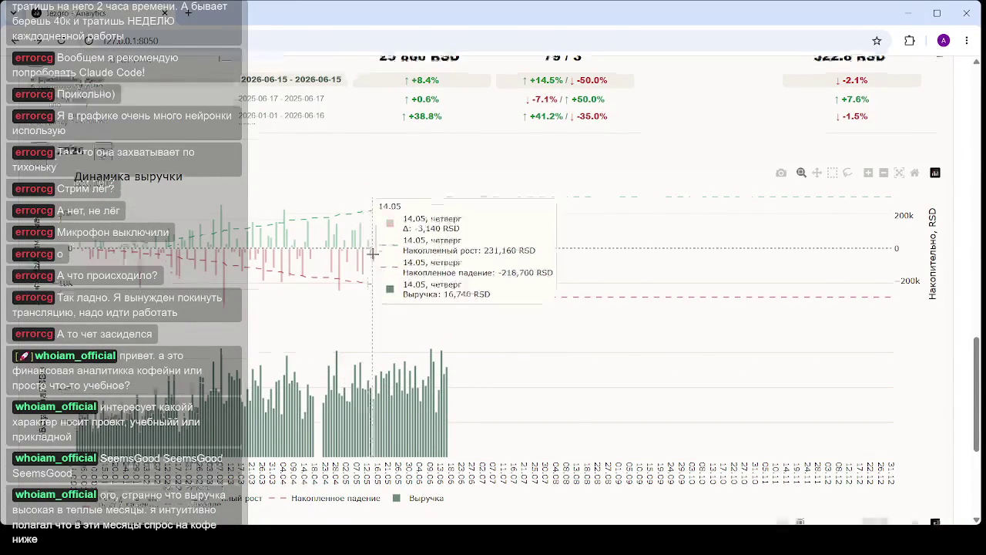
{"action": "scroll", "coordinate": [377, 254], "scroll_direction": "down", "scroll_amount": 4}
{"action": "scroll", "coordinate": [398, 248], "scroll_direction": "up", "scroll_amount": 5}
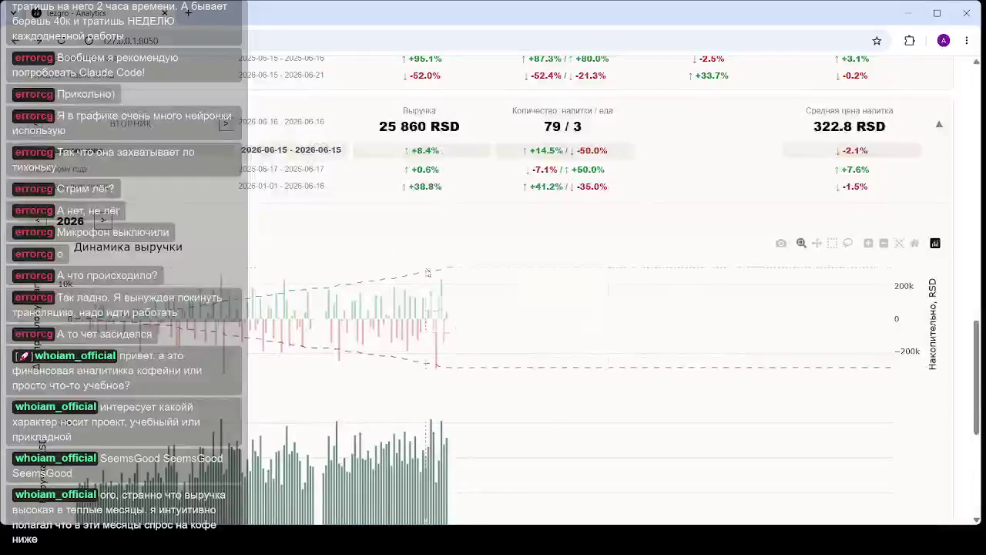
{"action": "scroll", "coordinate": [398, 248], "scroll_direction": "up", "scroll_amount": 3}
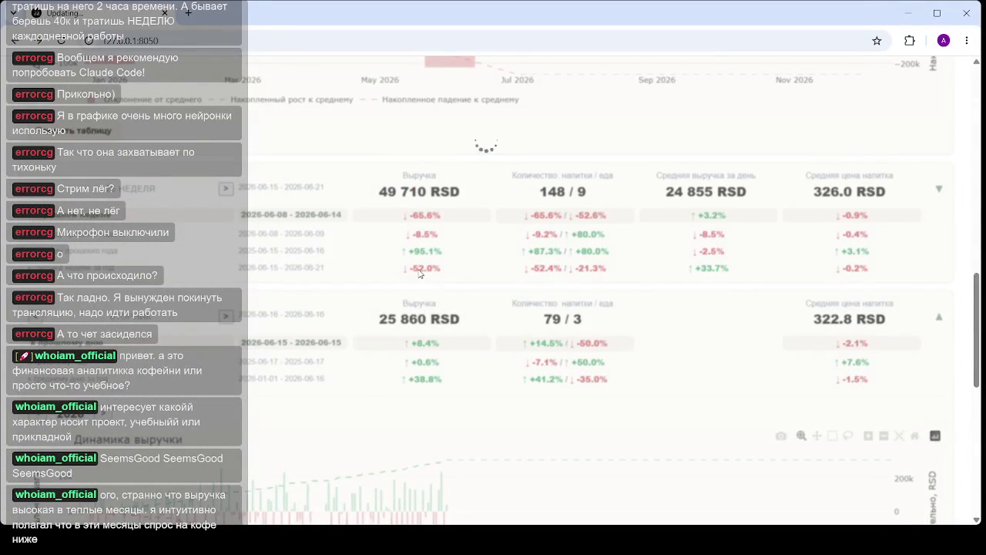
- Scroll through the 2026 'Динамика выручки' and 'Неделя к средней неделе' charts down to the daily charts
{"action": "scroll", "coordinate": [405, 347], "scroll_direction": "down", "scroll_amount": 3}
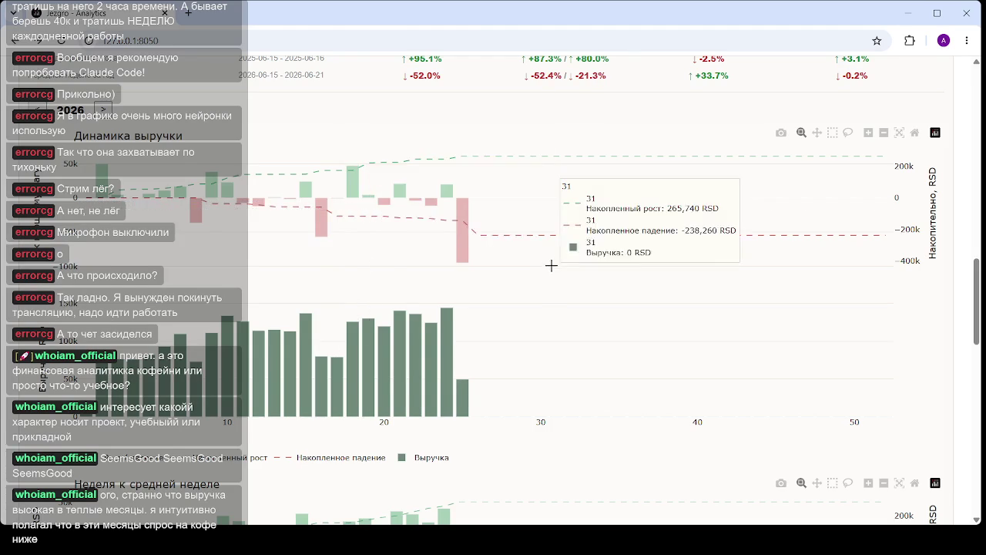
{"action": "scroll", "coordinate": [462, 308], "scroll_direction": "down", "scroll_amount": 3}
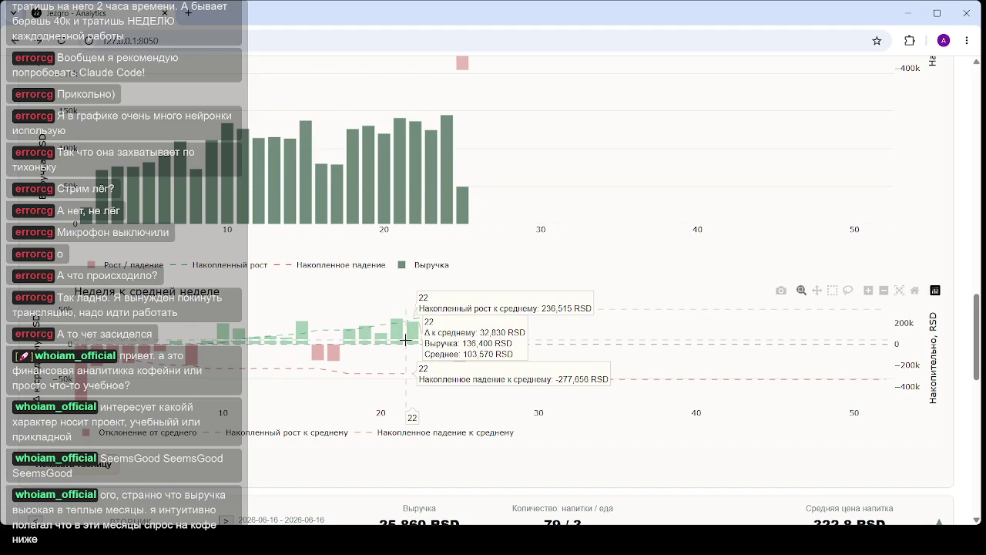
{"action": "scroll", "coordinate": [406, 340], "scroll_direction": "up", "scroll_amount": 2}
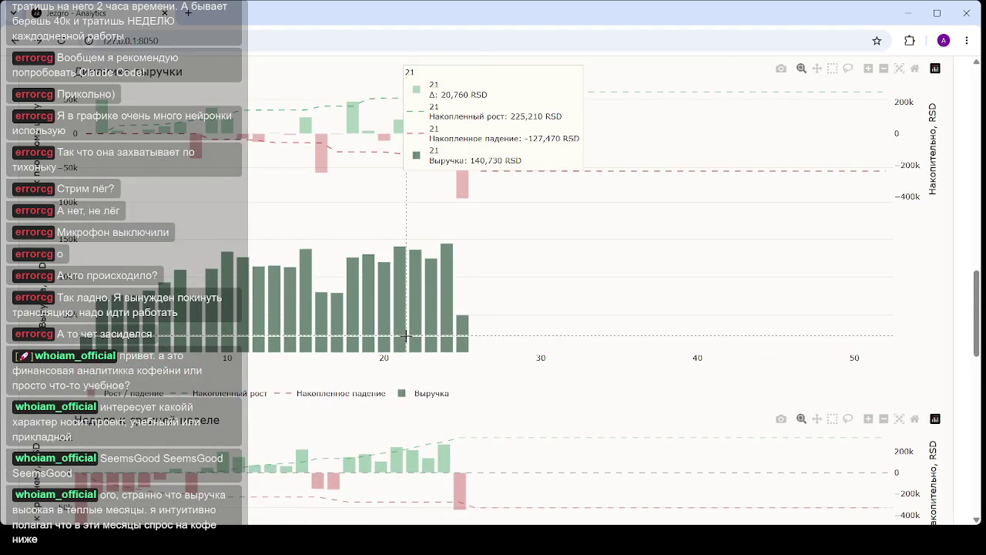
{"action": "scroll", "coordinate": [406, 336], "scroll_direction": "up", "scroll_amount": 1}
{"action": "scroll", "coordinate": [406, 336], "scroll_direction": "down", "scroll_amount": 2}
{"action": "scroll", "coordinate": [405, 334], "scroll_direction": "down", "scroll_amount": 5}
{"action": "scroll", "coordinate": [405, 335], "scroll_direction": "down", "scroll_amount": 2}
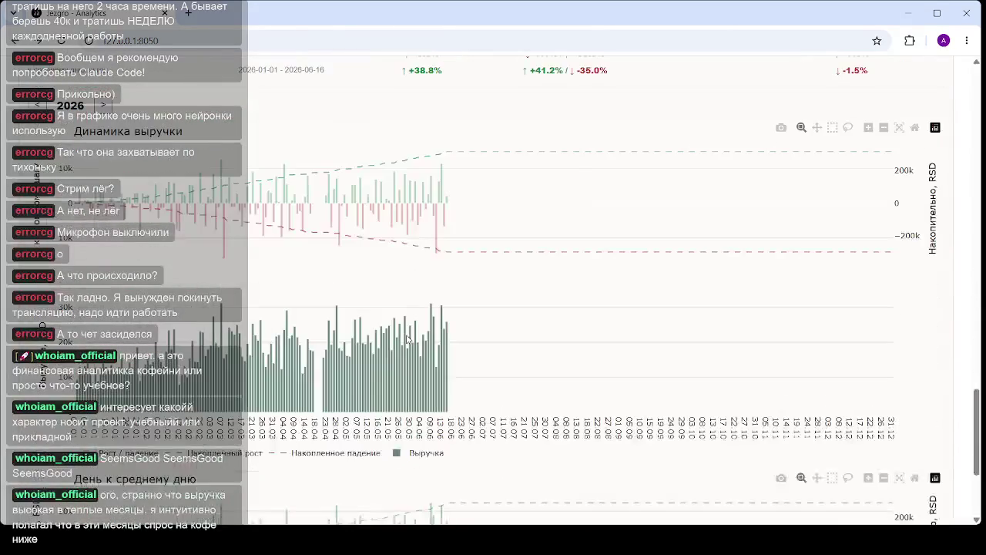
{"action": "scroll", "coordinate": [394, 390], "scroll_direction": "down", "scroll_amount": 2}
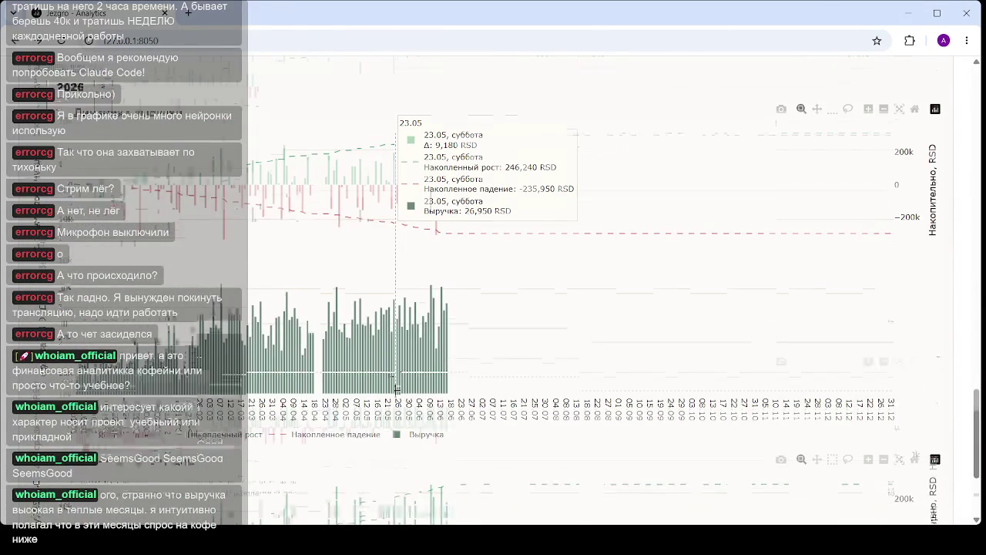
{"action": "scroll", "coordinate": [394, 387], "scroll_direction": "down", "scroll_amount": 1}
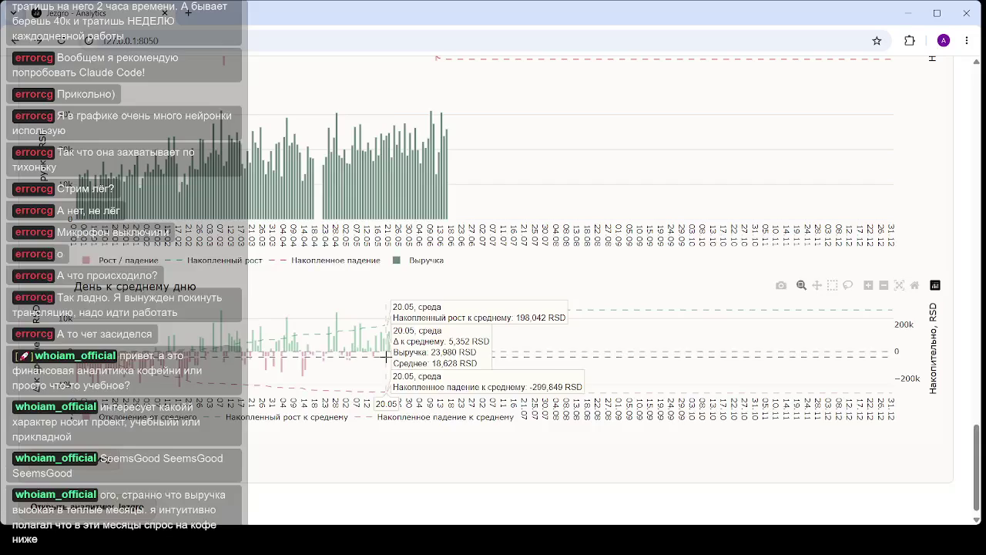